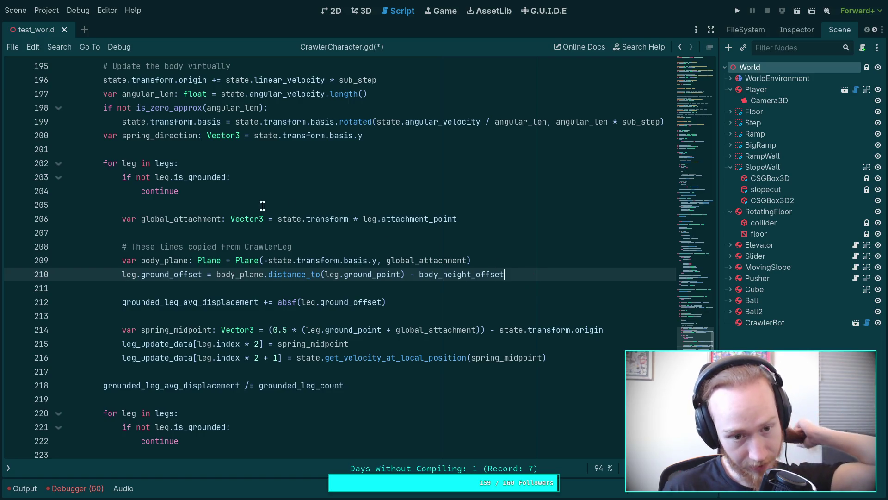
Add line 202 'var gravity_alignment: float = absf(state.transform.basis.tdoty())' below spring_direction.
{"action": "left_click", "coordinate": [312, 150]}
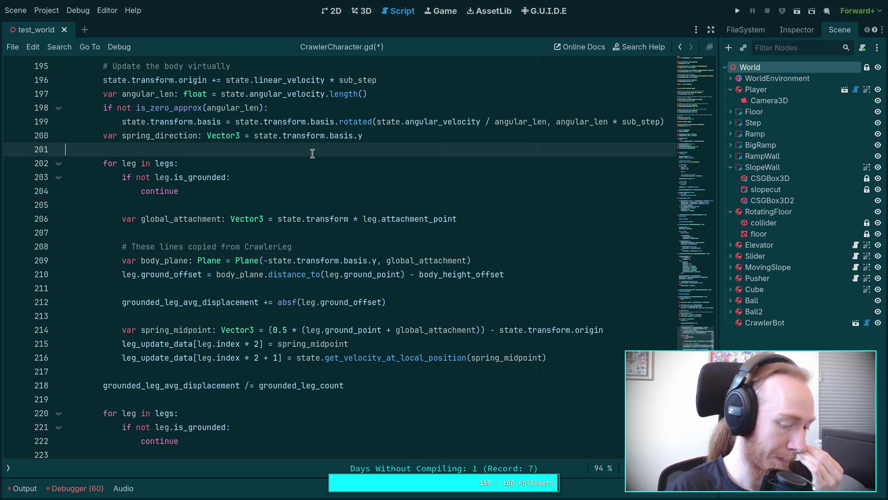
{"action": "key", "text": "Return"}
{"action": "key", "text": "Return"}
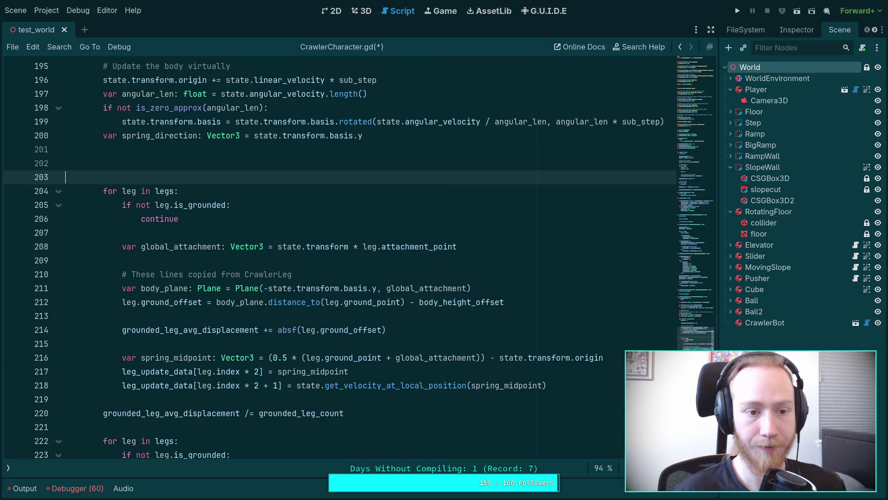
{"action": "key", "text": "Up"}
{"action": "type", "text": "v"}
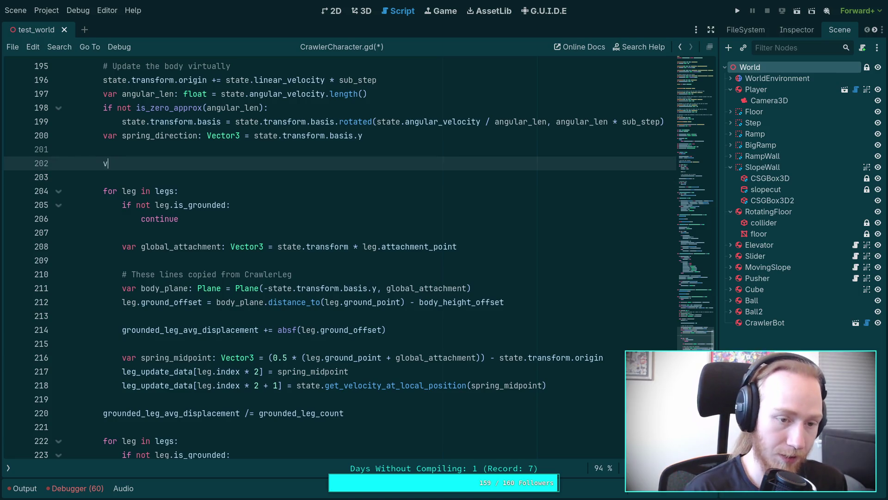
{"action": "type", "text": "ar gravity_"}
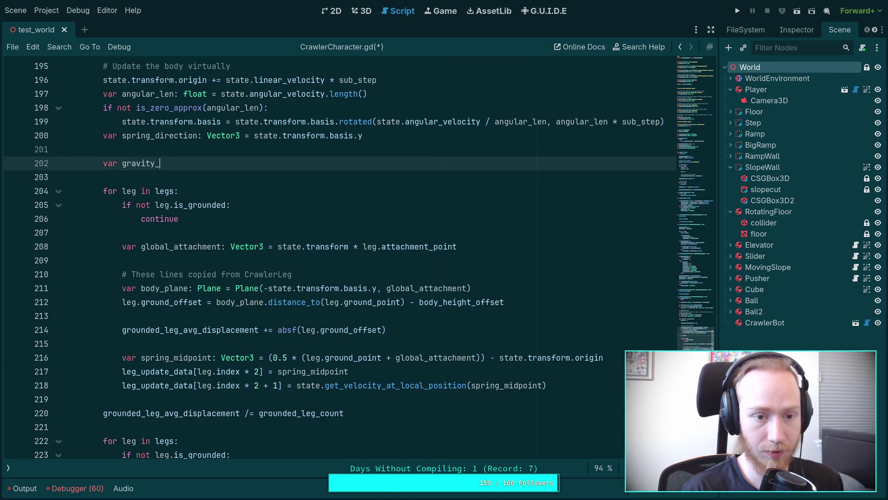
{"action": "type", "text": "alignment"}
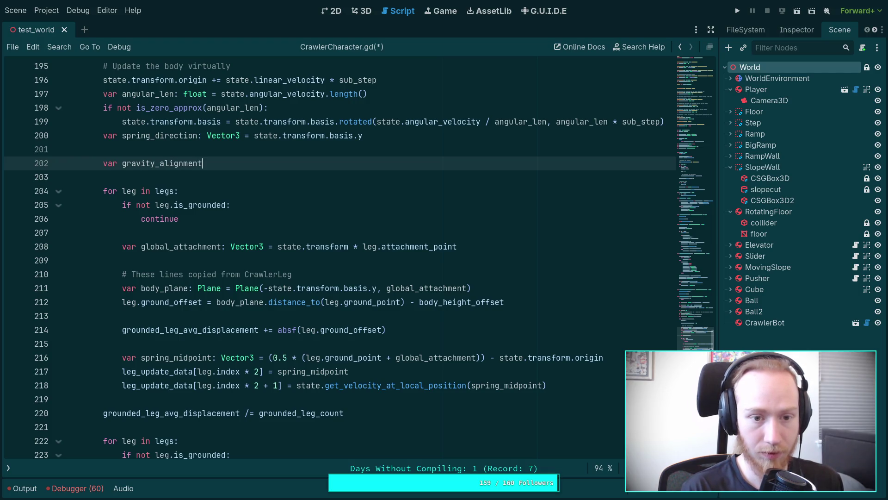
{"action": "type", "text": ": float = absf("}
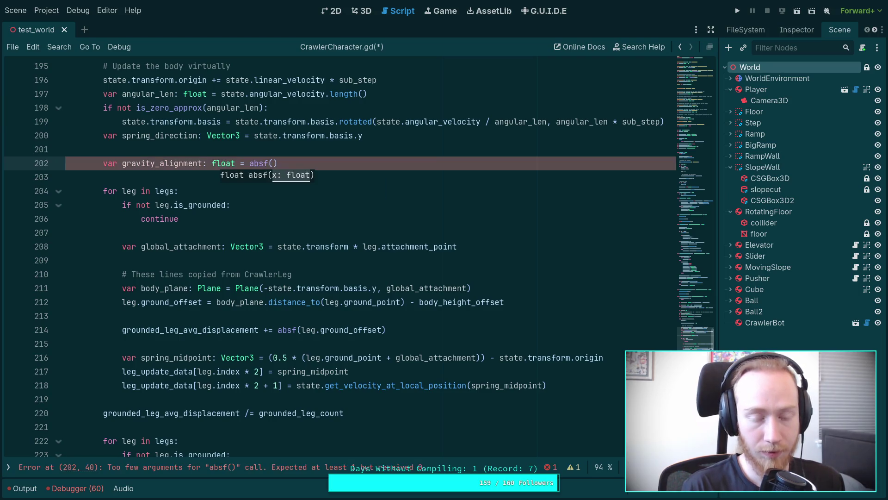
{"action": "type", "text": "stat"}
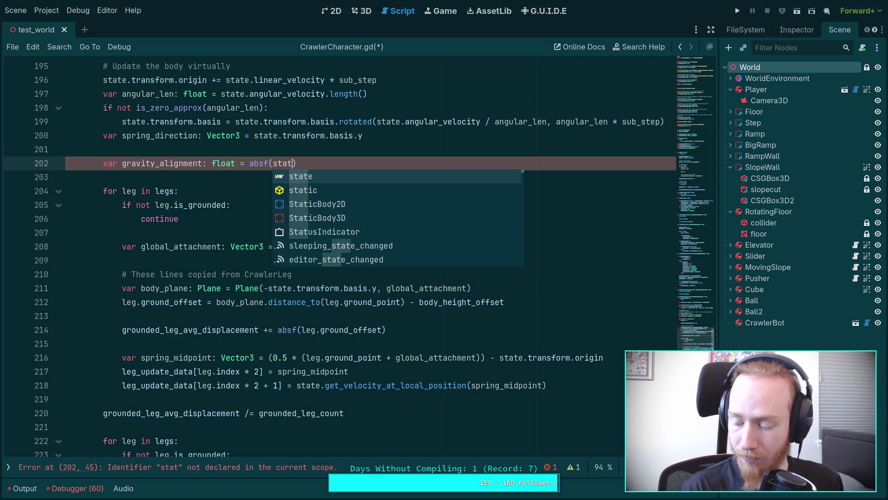
{"action": "type", "text": "e.transform.bas"}
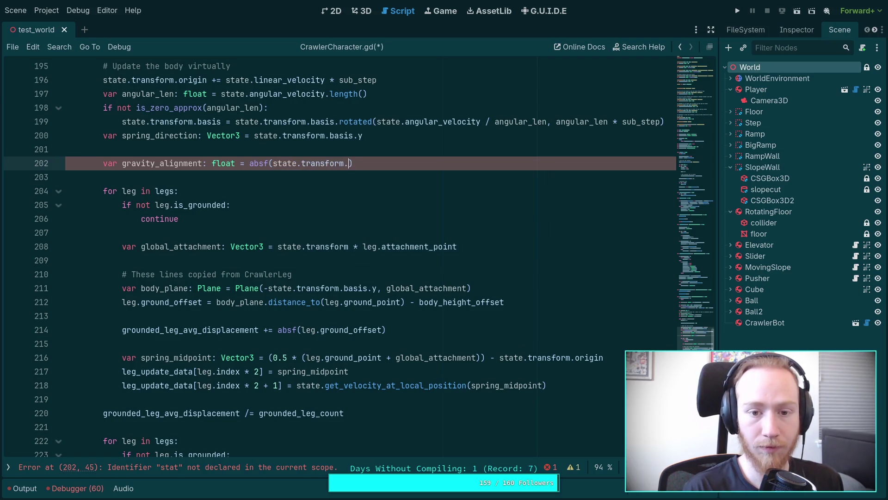
{"action": "type", "text": "is.t"}
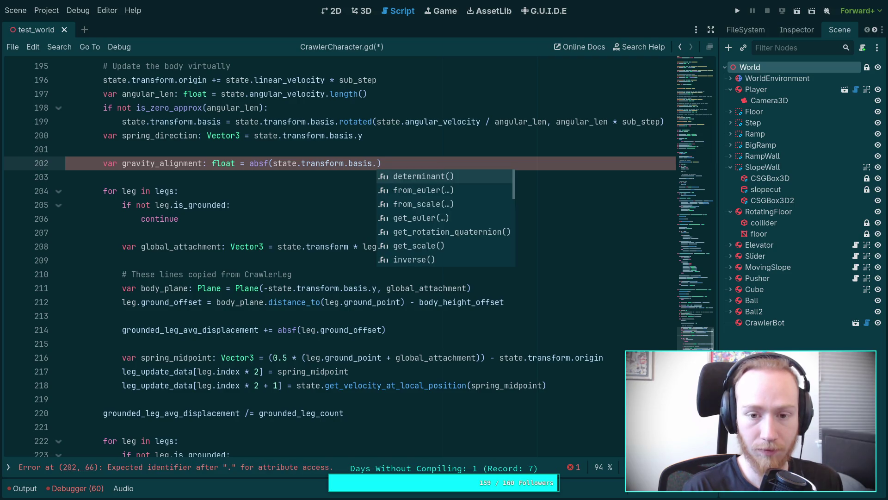
{"action": "type", "text": "d"}
{"action": "key", "text": "Down"}
{"action": "key", "text": "Return"}
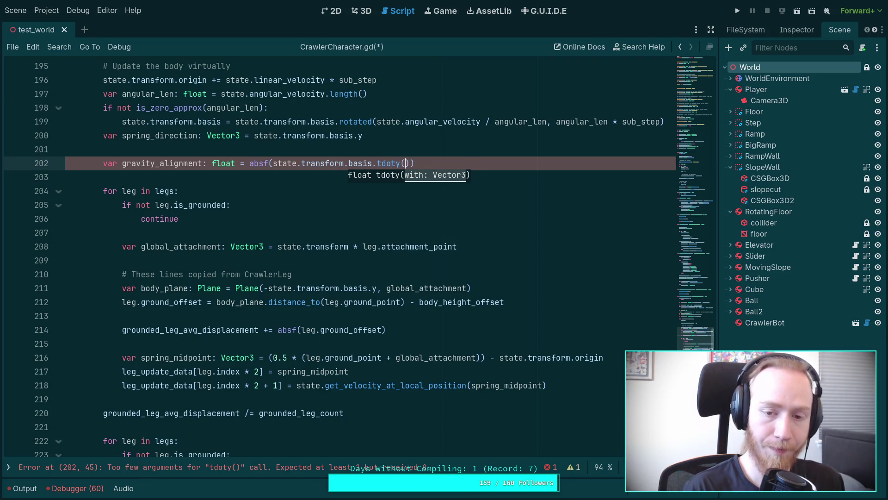
{"action": "scroll", "coordinate": [190, 215], "scroll_direction": "up", "scroll_amount": 6}
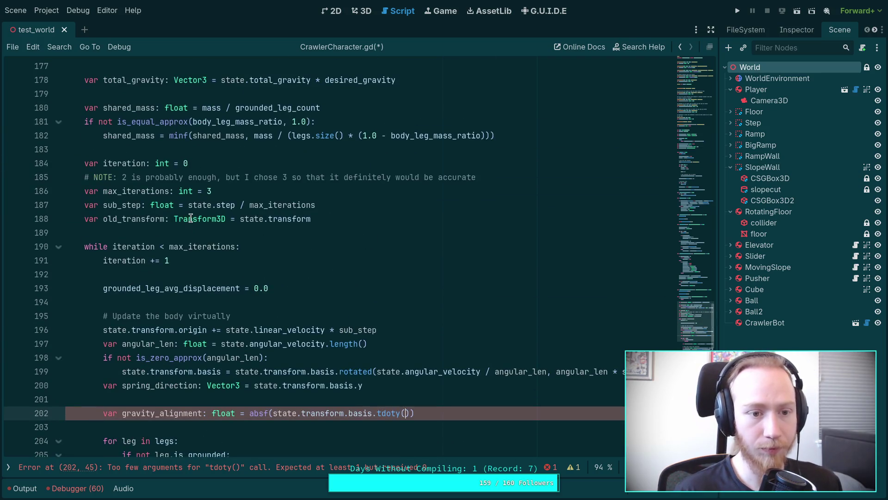
Start 'var gravity_direction: Vector3 =' on a new line 179 after total_gravity.
{"action": "scroll", "coordinate": [189, 215], "scroll_direction": "up", "scroll_amount": 2}
{"action": "scroll", "coordinate": [189, 215], "scroll_direction": "down", "scroll_amount": 1}
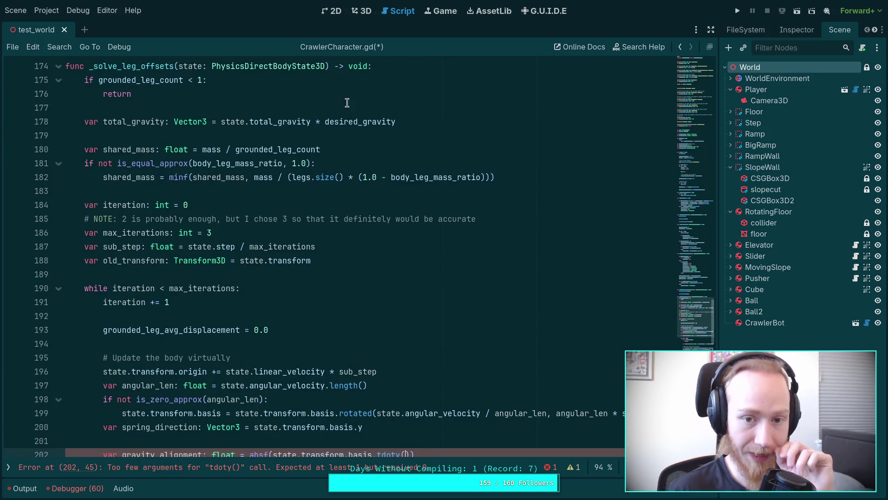
{"action": "left_click", "coordinate": [454, 119]}
{"action": "key", "text": "Return"}
{"action": "type", "text": "var"}
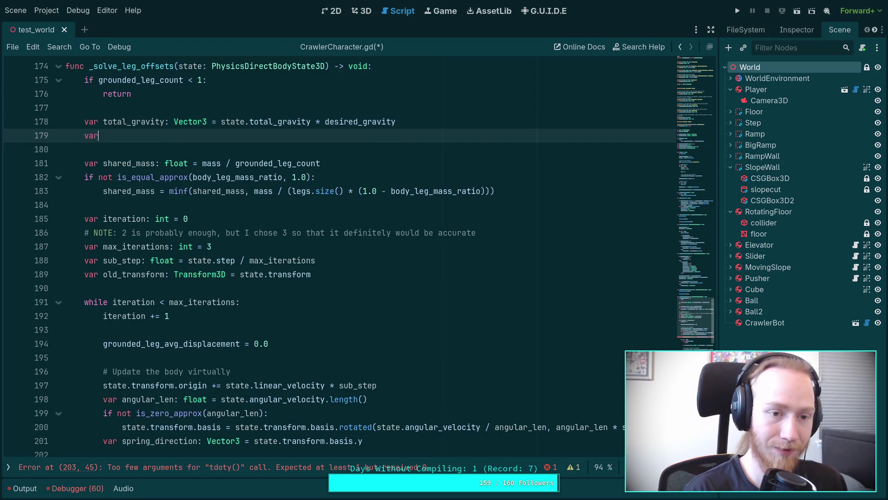
{"action": "type", "text": " gravity_dire"}
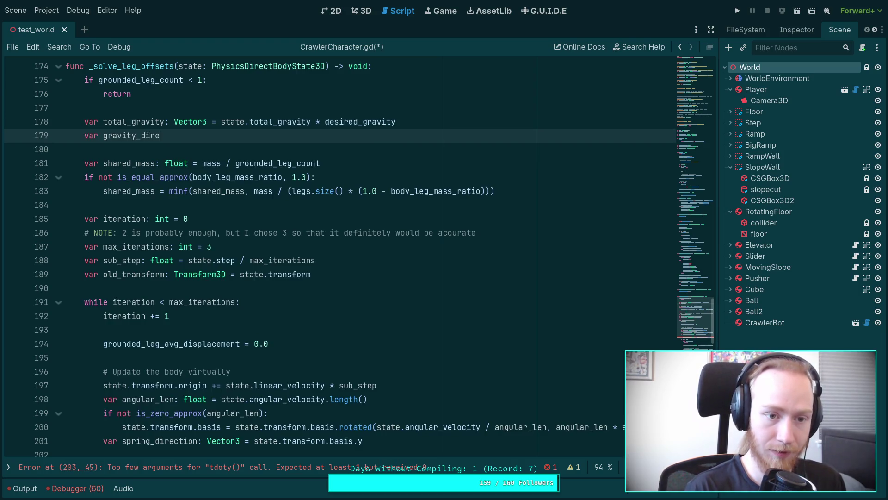
{"action": "type", "text": "ction: Vector3 ="}
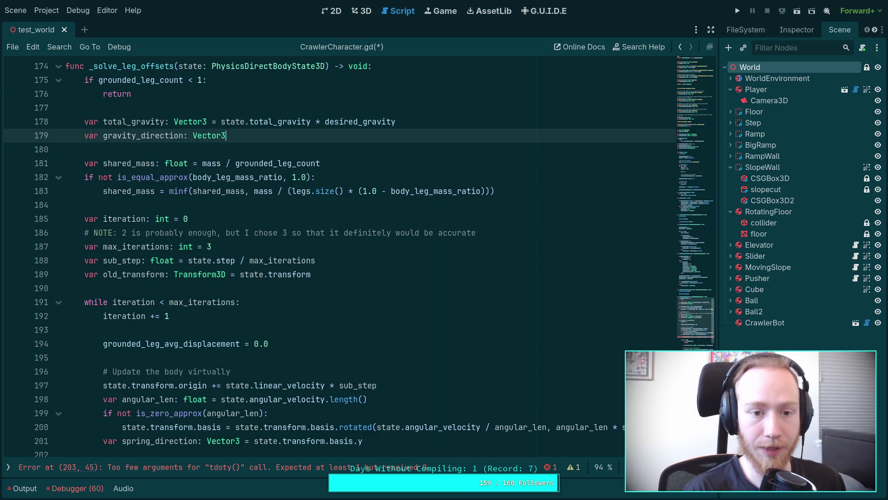
{"action": "key", "text": "ctrl+space"}
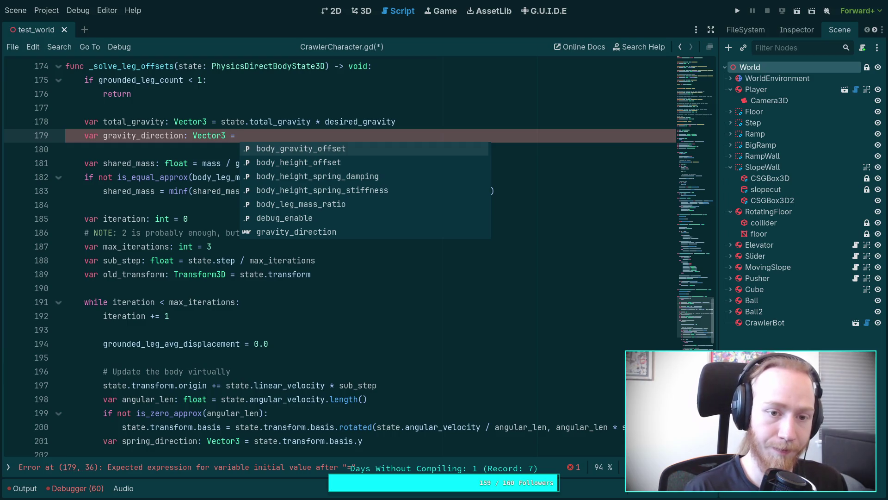
{"action": "key", "text": "BackSpace"}
{"action": "key", "text": "BackSpace"}
{"action": "key", "text": "BackSpace"}
{"action": "key", "text": "Escape"}
{"action": "key", "text": "Up"}
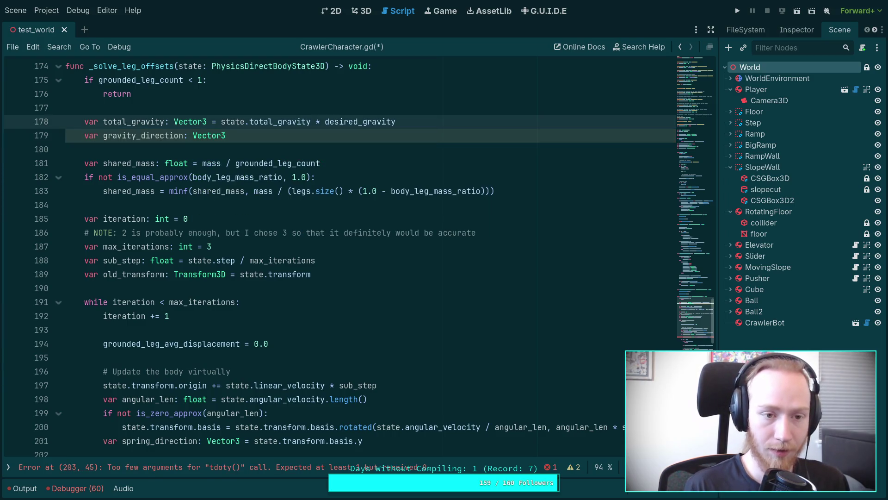
{"action": "left_click", "coordinate": [225, 135]}
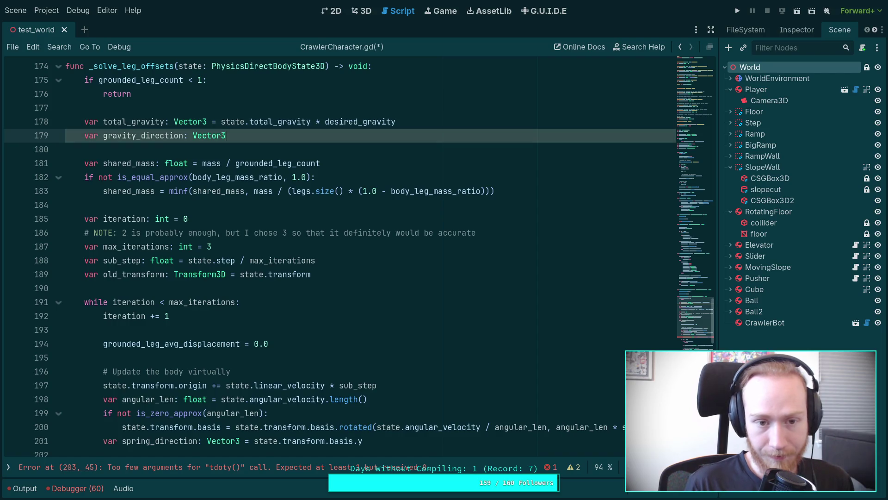
Try state.total_angular_damp and state.total_gravity as values, then remove the assignment entirely.
{"action": "type", "text": " ="}
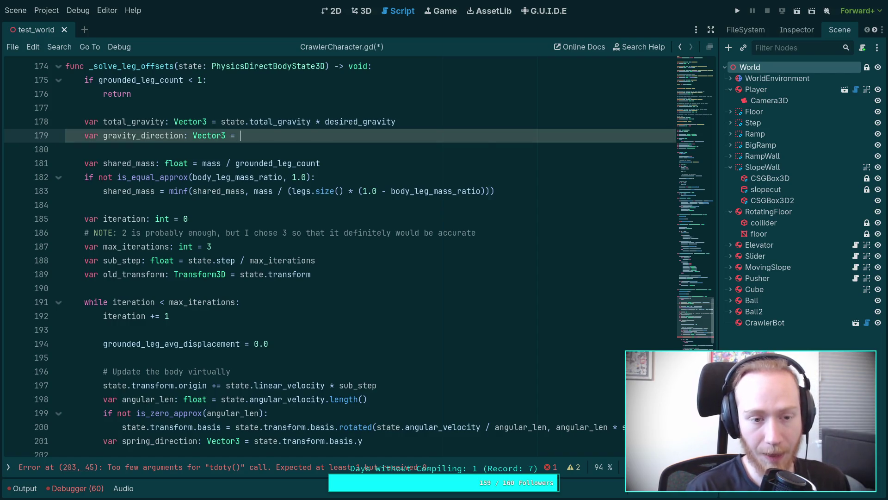
{"action": "key", "text": "BackSpace"}
{"action": "key", "text": "BackSpace"}
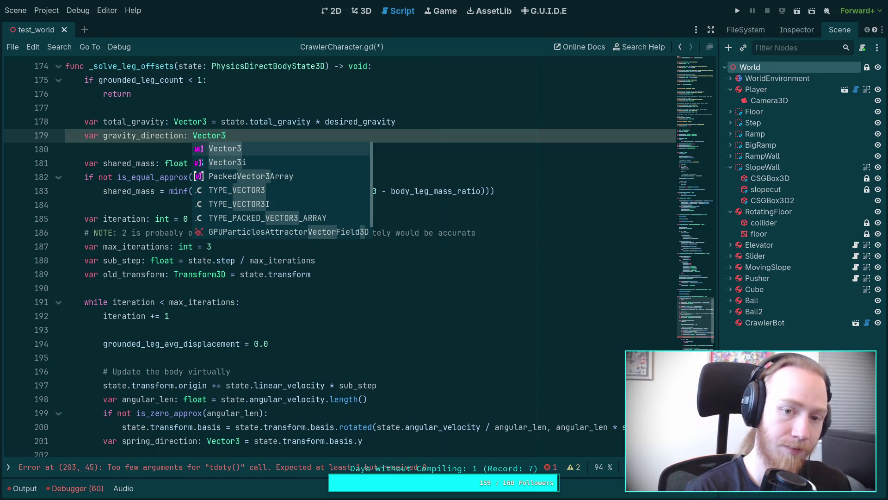
{"action": "type", "text": " = "}
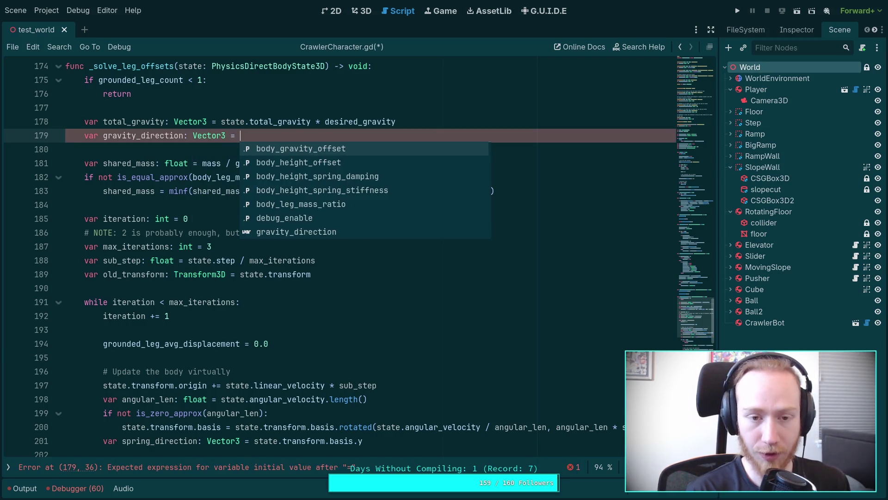
{"action": "type", "text": "state."}
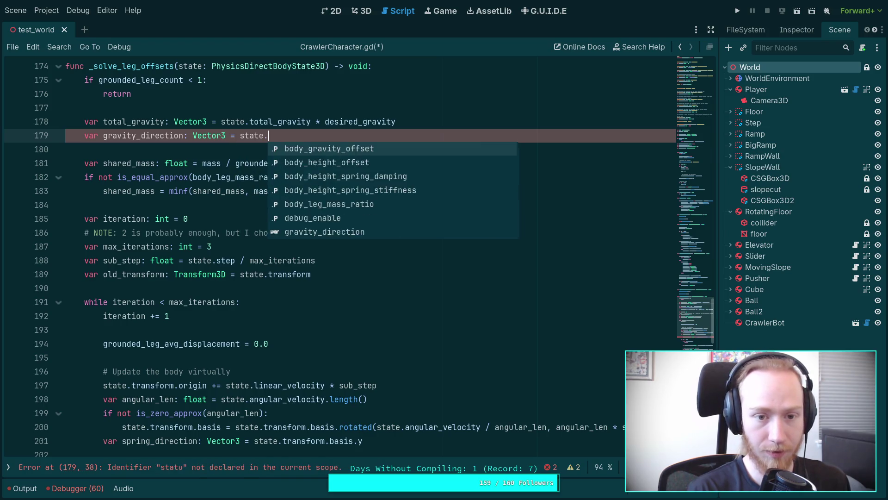
{"action": "type", "text": "total_ang"}
{"action": "key", "text": "Return"}
{"action": "key", "text": "BackSpace"}
{"action": "key", "text": "BackSpace"}
{"action": "key", "text": "BackSpace"}
{"action": "key", "text": "BackSpace"}
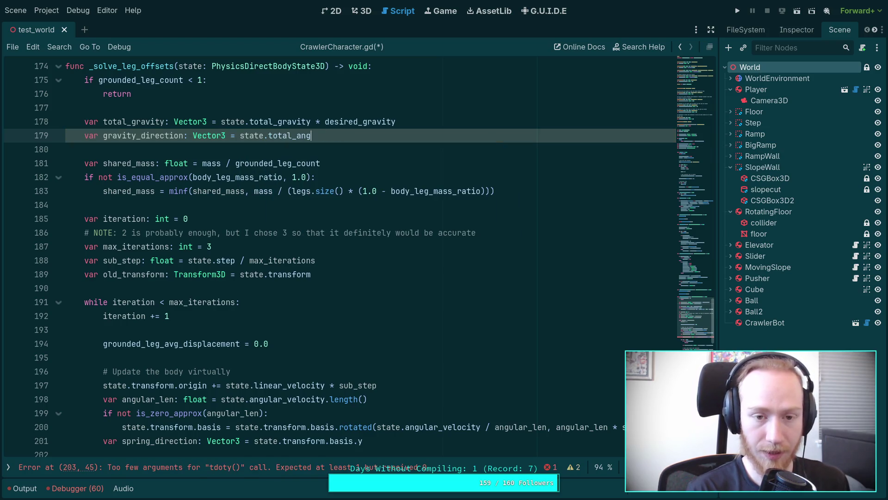
{"action": "type", "text": "gr"}
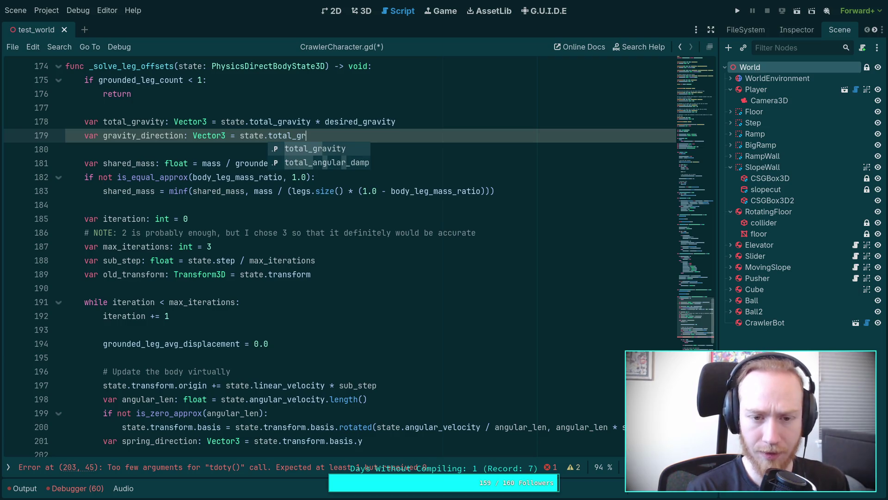
{"action": "key", "text": "BackSpace"}
{"action": "key", "text": "BackSpace"}
{"action": "key", "text": "BackSpace"}
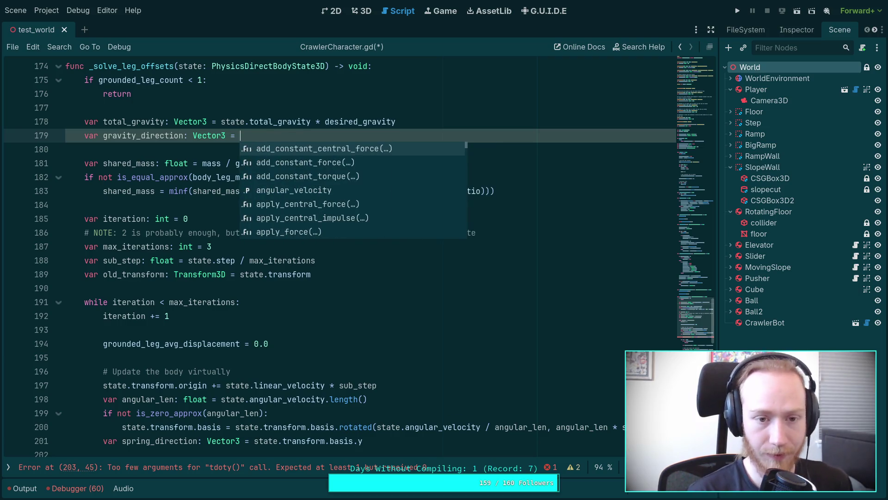
{"action": "key", "text": "BackSpace"}
{"action": "key", "text": "BackSpace"}
{"action": "key", "text": "BackSpace"}
Add the condition 'if not state.total_gravity.is_zero_approx():' below the gravity_direction declaration.
{"action": "key", "text": "Return"}
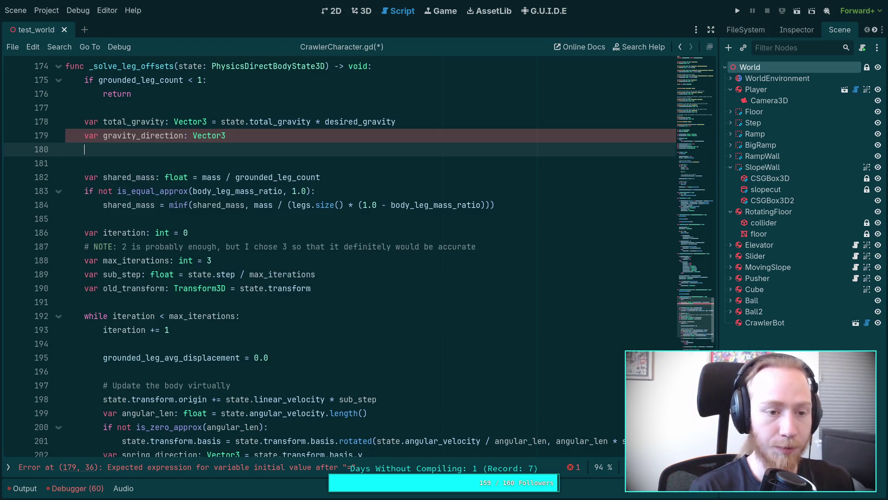
{"action": "type", "text": "if tot"}
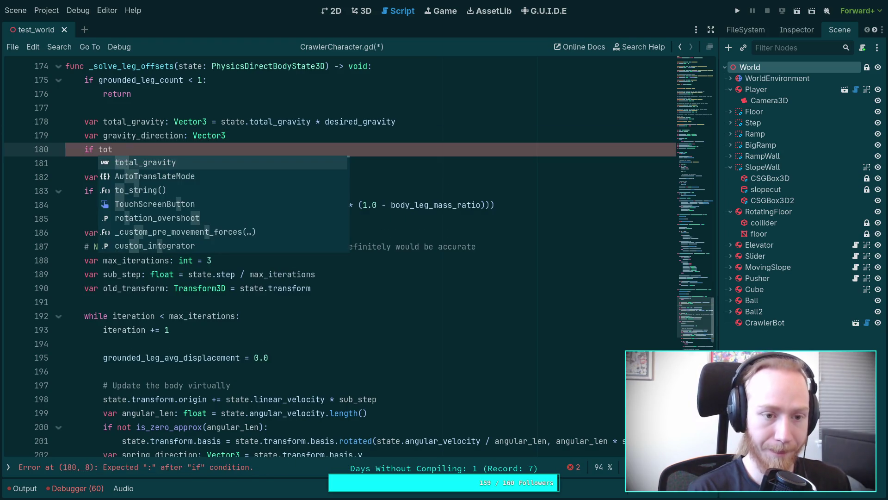
{"action": "key", "text": "BackSpace"}
{"action": "key", "text": "BackSpace"}
{"action": "key", "text": "BackSpace"}
{"action": "type", "text": "state.tot"}
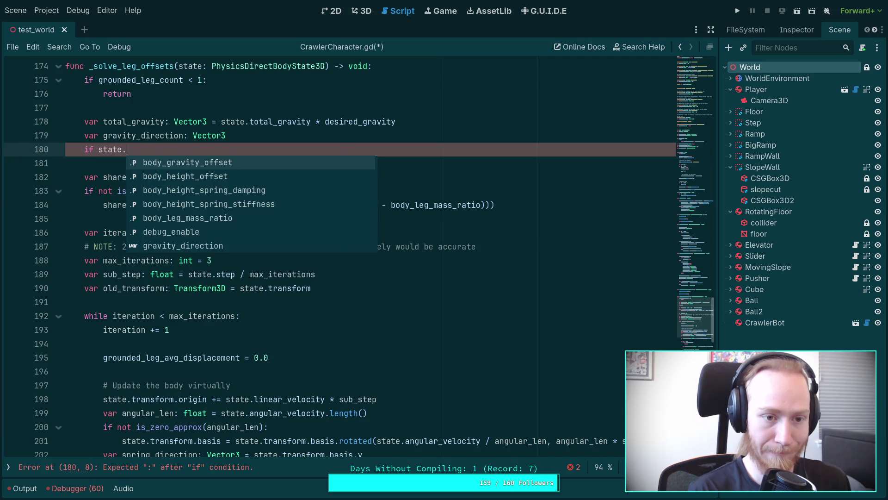
{"action": "key", "text": "Return"}
{"action": "key", "text": "BackSpace"}
{"action": "key", "text": "BackSpace"}
{"action": "key", "text": "BackSpace"}
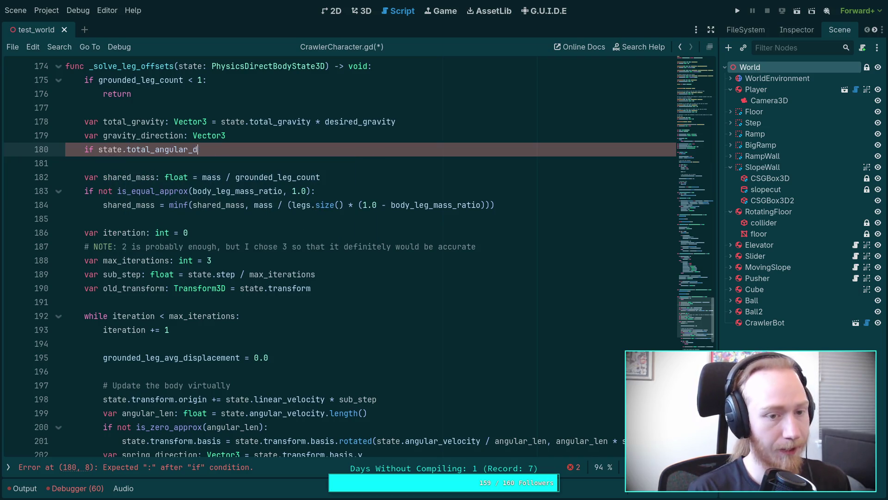
{"action": "type", "text": "gravity.is"}
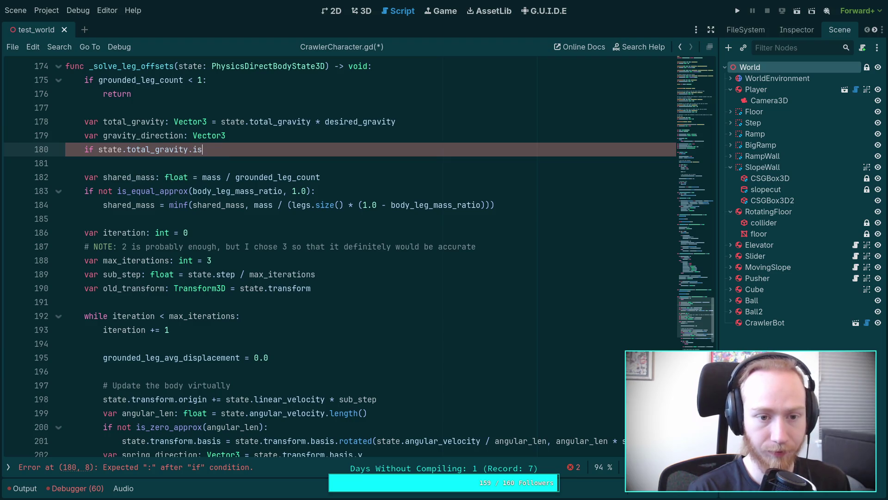
{"action": "type", "text": "_ze"}
{"action": "key", "text": "Return"}
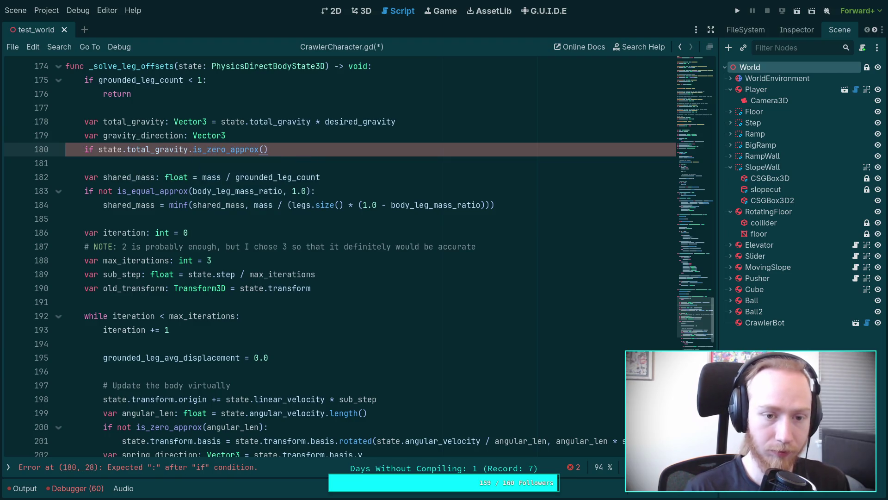
{"action": "left_click", "coordinate": [193, 149]}
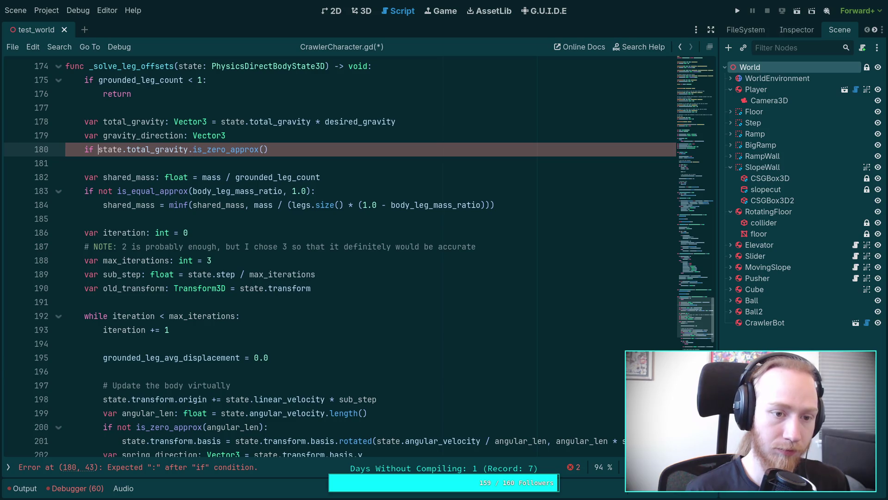
{"action": "type", "text": "not"}
{"action": "key", "text": "End"}
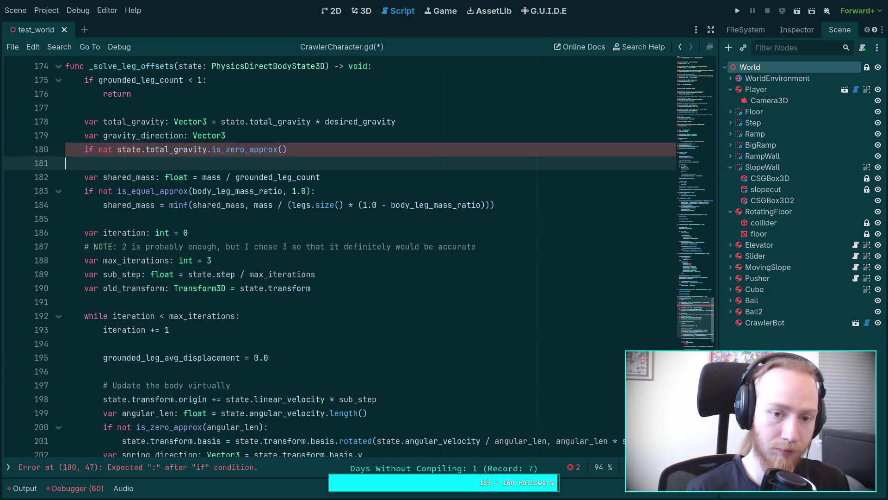
{"action": "type", "text": ":"}
{"action": "key", "text": "Return"}
Inside the if block, assign gravity_direction = state.total_gravity.normalized().
{"action": "type", "text": "gra"}
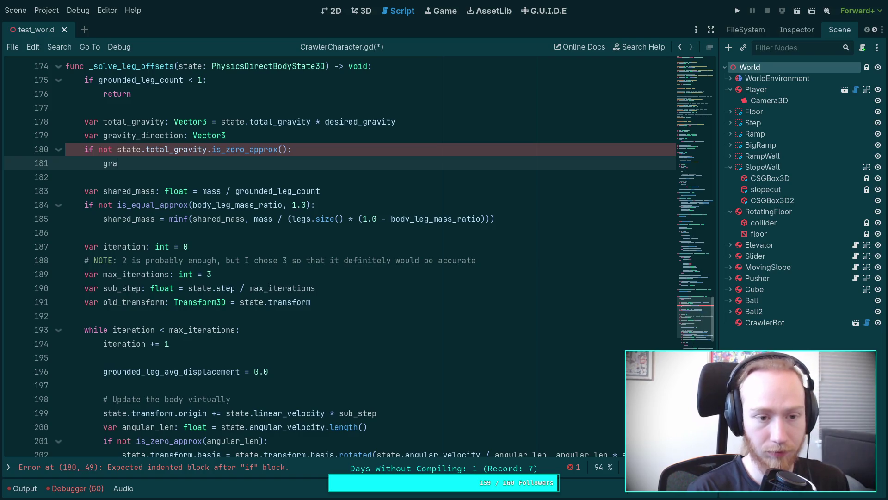
{"action": "type", "text": "vity_d"}
{"action": "key", "text": "Return"}
{"action": "type", "text": "= "}
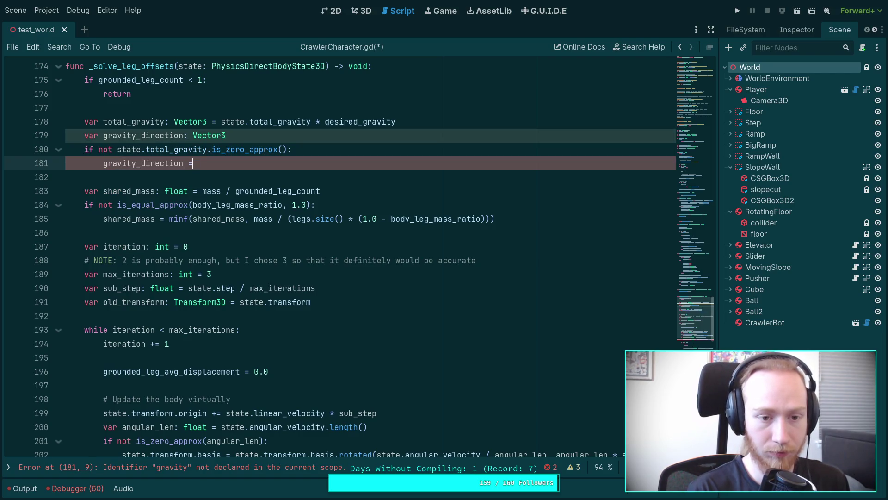
{"action": "type", "text": "state.total_a"}
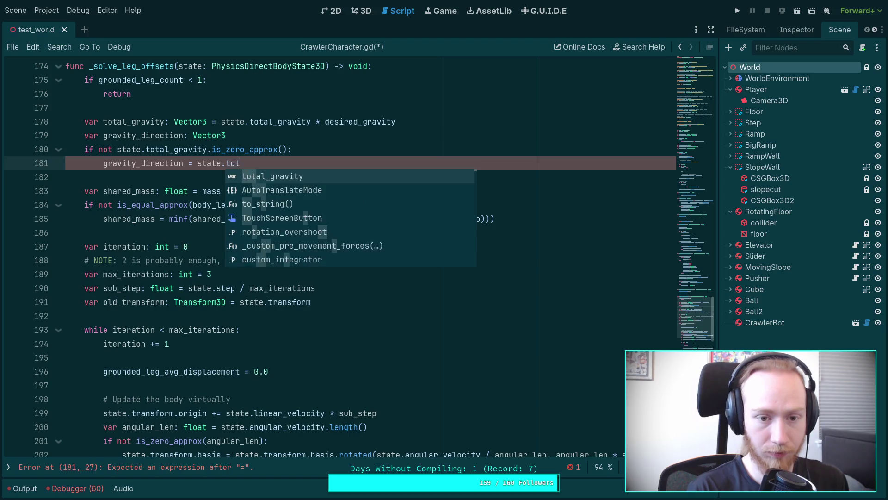
{"action": "key", "text": "Return"}
{"action": "key", "text": "BackSpace"}
{"action": "key", "text": "BackSpace"}
{"action": "key", "text": "BackSpace"}
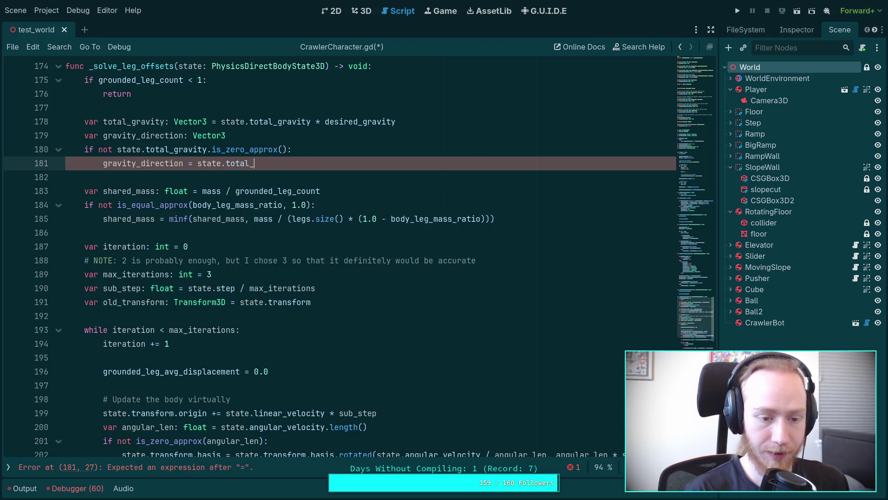
{"action": "type", "text": "gr"}
{"action": "key", "text": "BackSpace"}
{"action": "key", "text": "BackSpace"}
{"action": "key", "text": "BackSpace"}
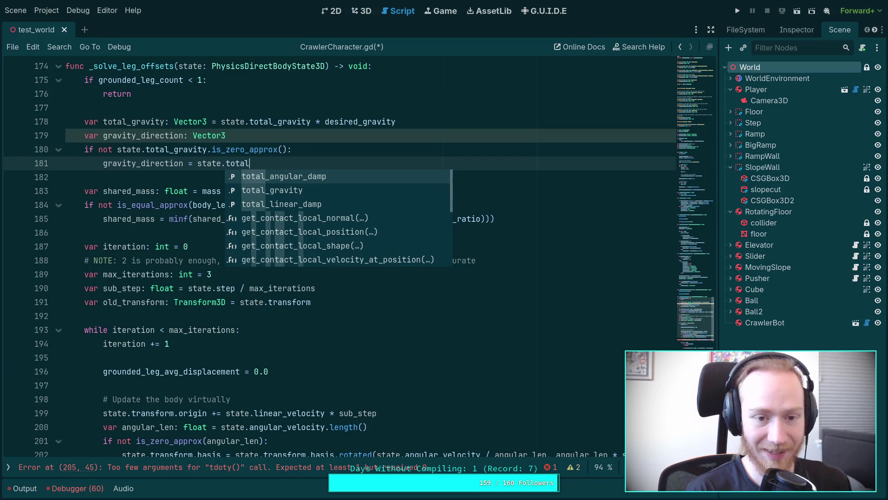
{"action": "key", "text": "BackSpace"}
{"action": "key", "text": "BackSpace"}
{"action": "key", "text": "BackSpace"}
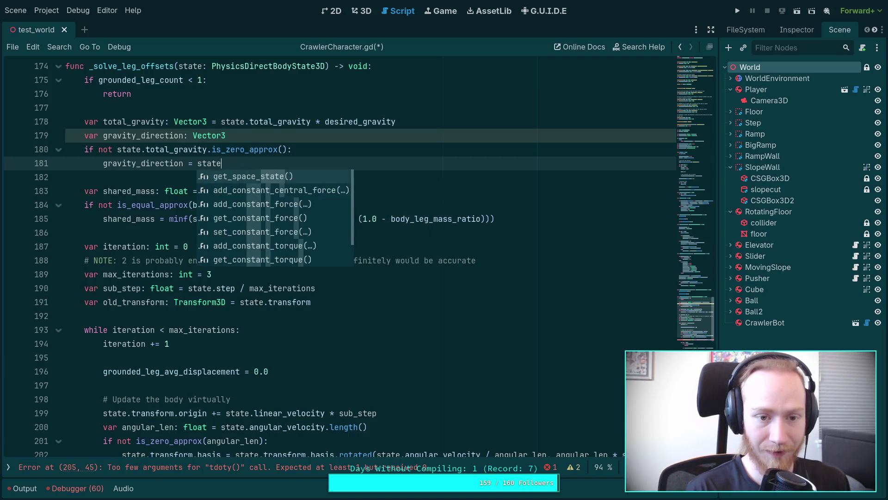
{"action": "type", "text": ".to"}
{"action": "type", "text": "tal_g"}
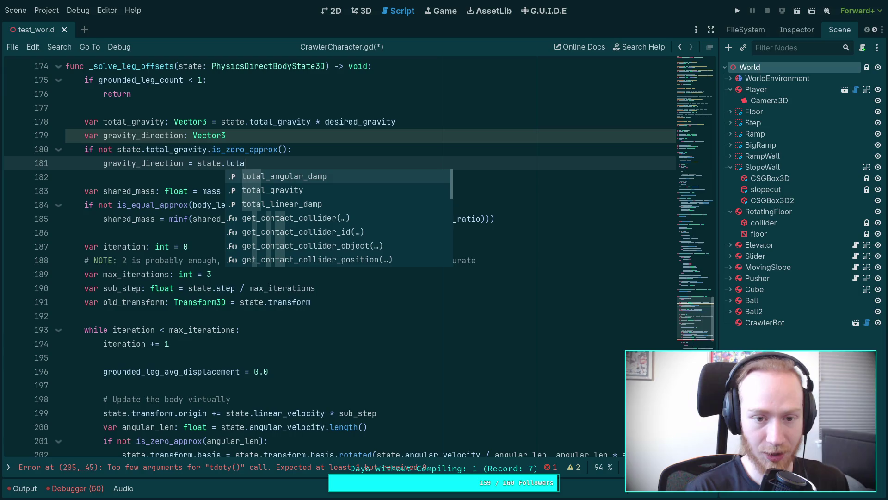
{"action": "key", "text": "Return"}
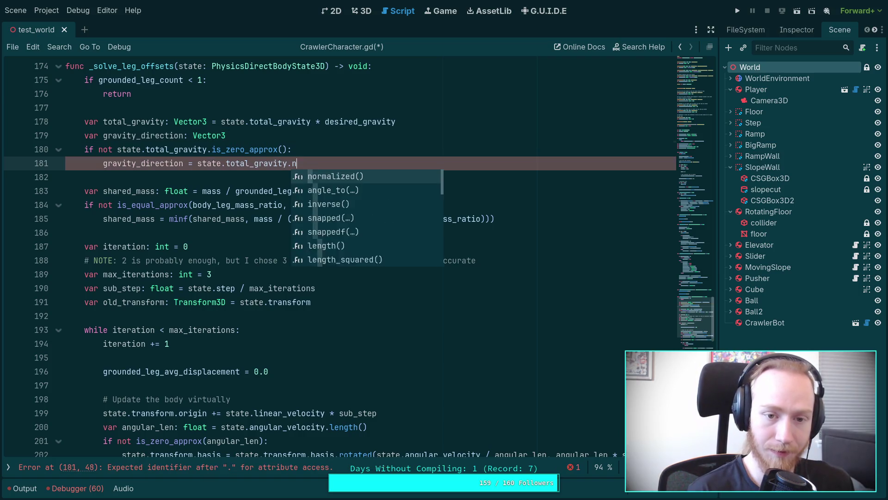
{"action": "type", "text": "norm"}
{"action": "key", "text": "Return"}
Try adding an else: branch, then undo it.
{"action": "key", "text": "Return"}
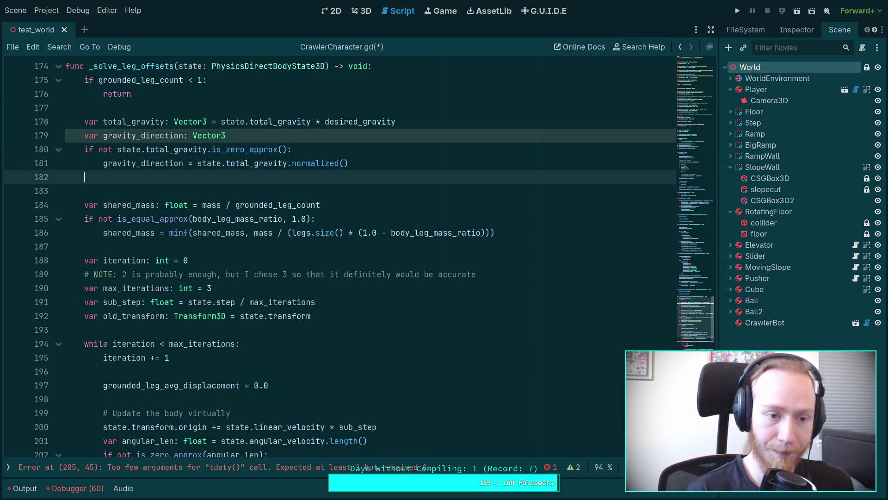
{"action": "type", "text": "else:"}
{"action": "key", "text": "Return"}
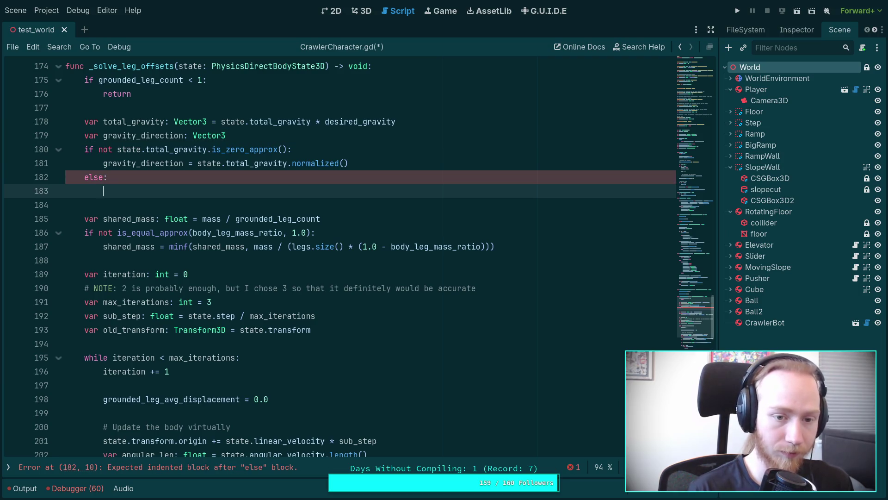
{"action": "key", "text": "ctrl+z"}
{"action": "key", "text": "ctrl+z"}
{"action": "key", "text": "ctrl+z"}
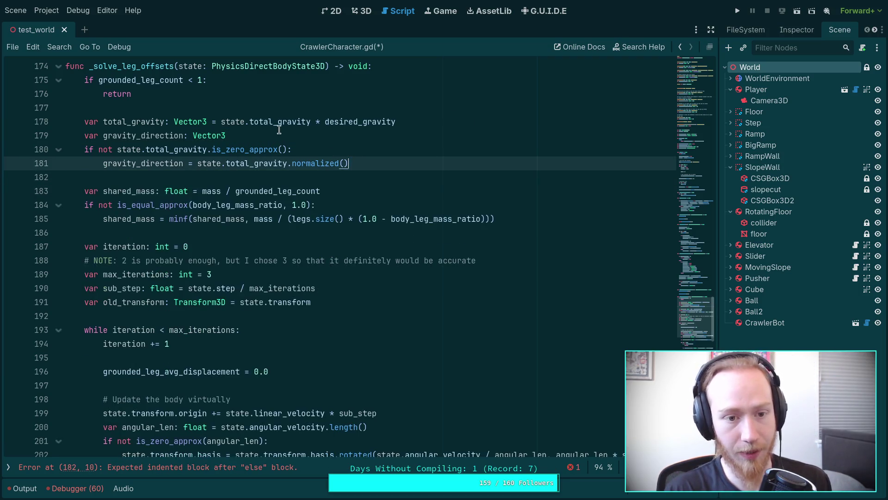
{"action": "left_click", "coordinate": [279, 130]}
{"action": "scroll", "coordinate": [317, 187], "scroll_direction": "down", "scroll_amount": 4}
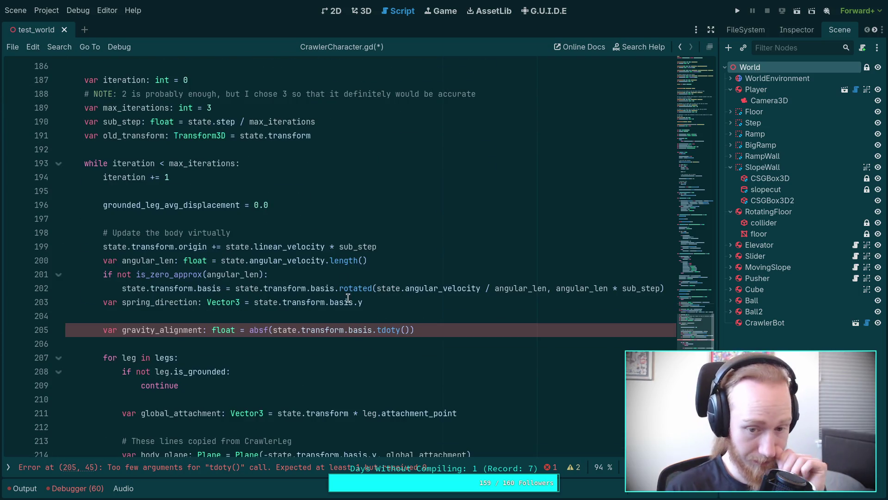
Pass gravity_direction as the argument of tdoty() in the gravity_alignment line.
{"action": "left_click", "coordinate": [428, 317]}
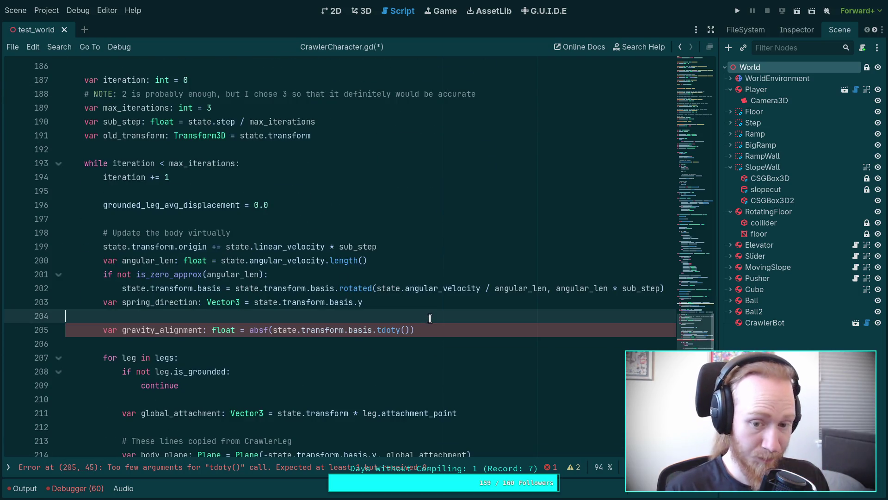
{"action": "left_click", "coordinate": [403, 329]}
{"action": "scroll", "coordinate": [465, 321], "scroll_direction": "up", "scroll_amount": 1}
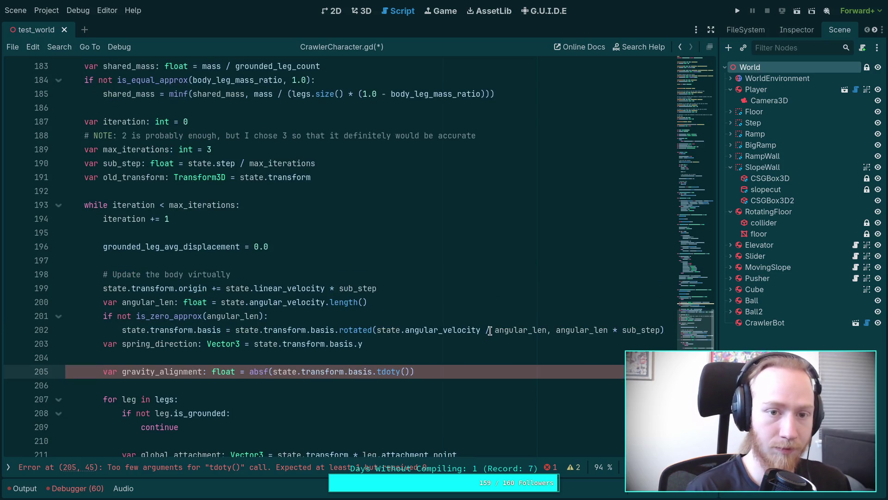
{"action": "scroll", "coordinate": [490, 331], "scroll_direction": "up", "scroll_amount": 1}
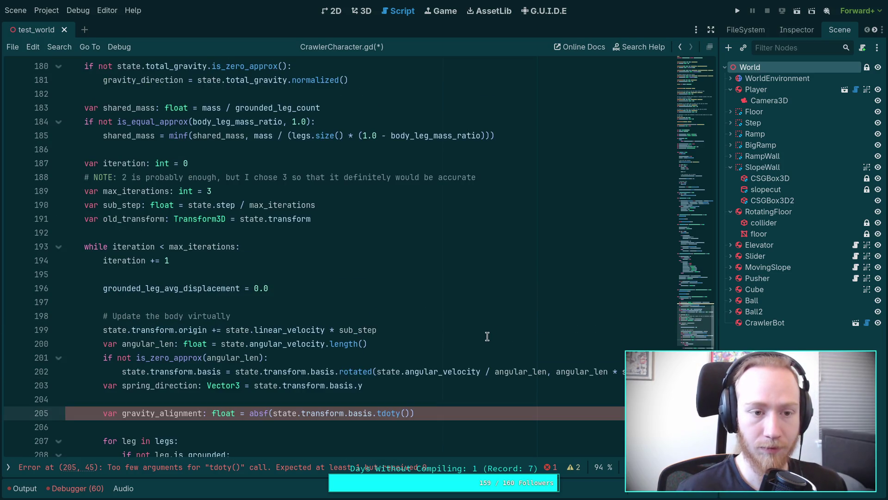
{"action": "type", "text": "gravi"}
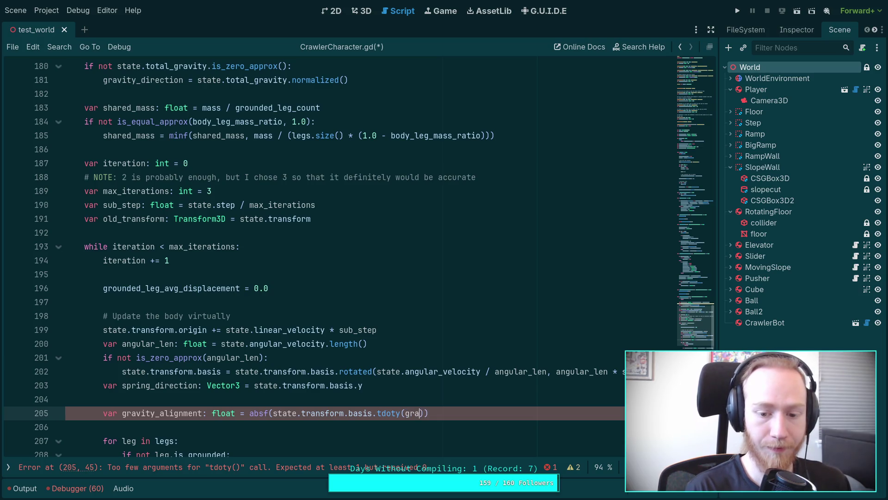
{"action": "key", "text": "Return"}
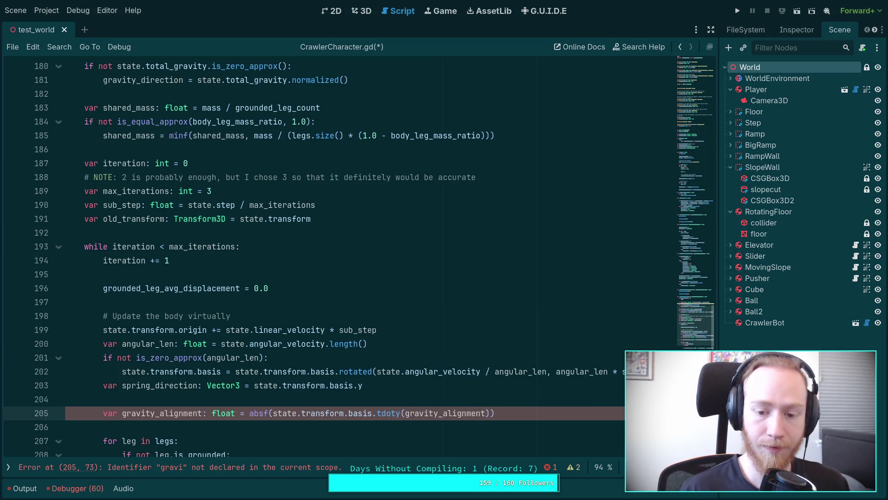
{"action": "key", "text": "BackSpace"}
{"action": "key", "text": "BackSpace"}
{"action": "key", "text": "BackSpace"}
{"action": "type", "text": "d"}
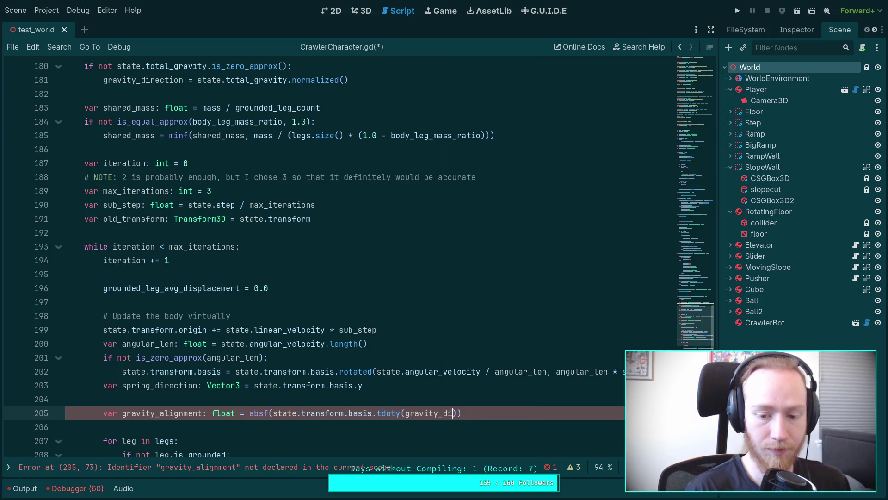
{"action": "key", "text": "Return"}
Initialise the gravity_direction declaration to Vector3.ZERO.
{"action": "scroll", "coordinate": [356, 103], "scroll_direction": "up", "scroll_amount": 1}
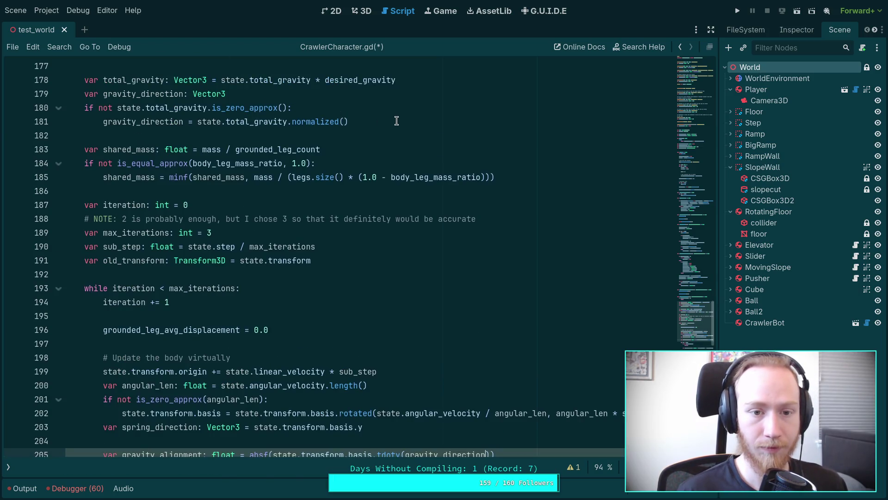
{"action": "left_click", "coordinate": [354, 121]}
{"action": "key", "text": "Up"}
{"action": "key", "text": "Up"}
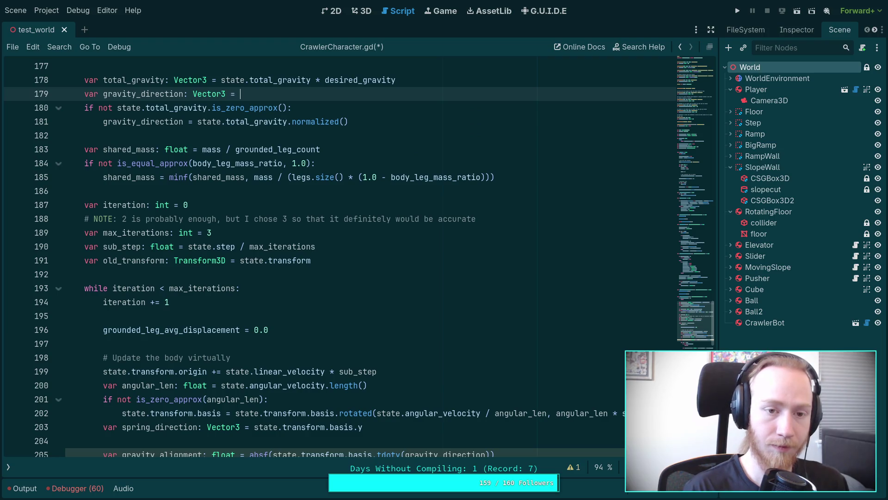
{"action": "type", "text": "Vector3.Z"}
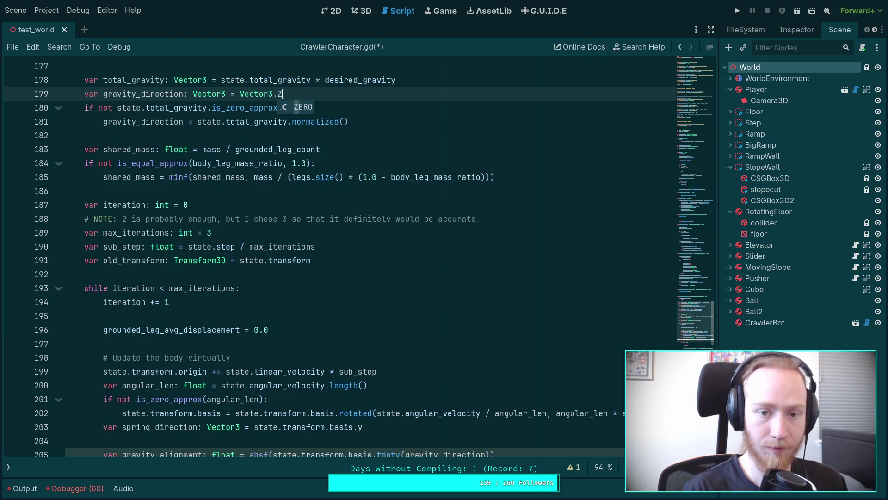
{"action": "key", "text": "Return"}
Append '* desired_gravity' to the end of line 205.
{"action": "scroll", "coordinate": [321, 206], "scroll_direction": "down", "scroll_amount": 6}
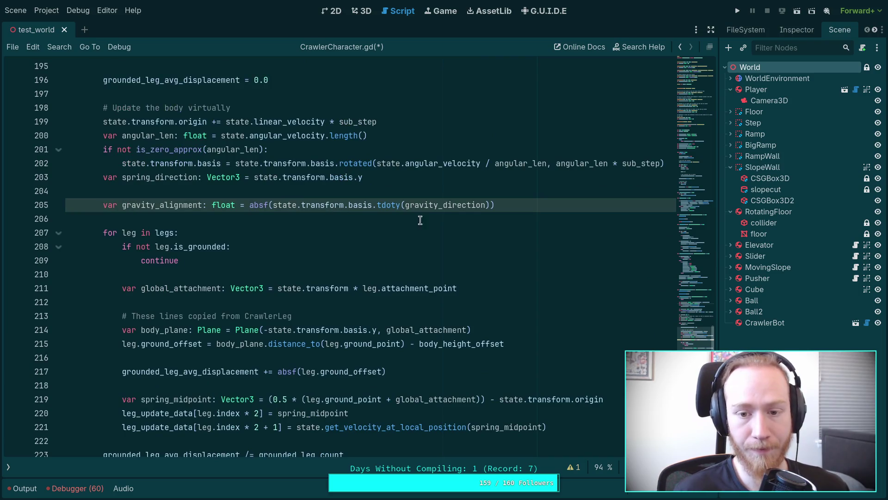
{"action": "scroll", "coordinate": [442, 223], "scroll_direction": "down", "scroll_amount": 1}
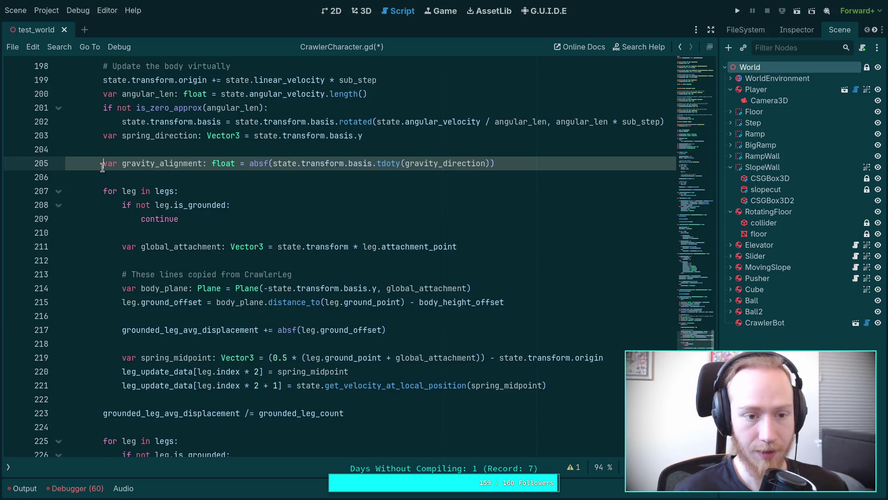
{"action": "left_click_drag", "start_coordinate": [103, 166], "coordinate": [548, 170]}
{"action": "left_click", "coordinate": [546, 170]}
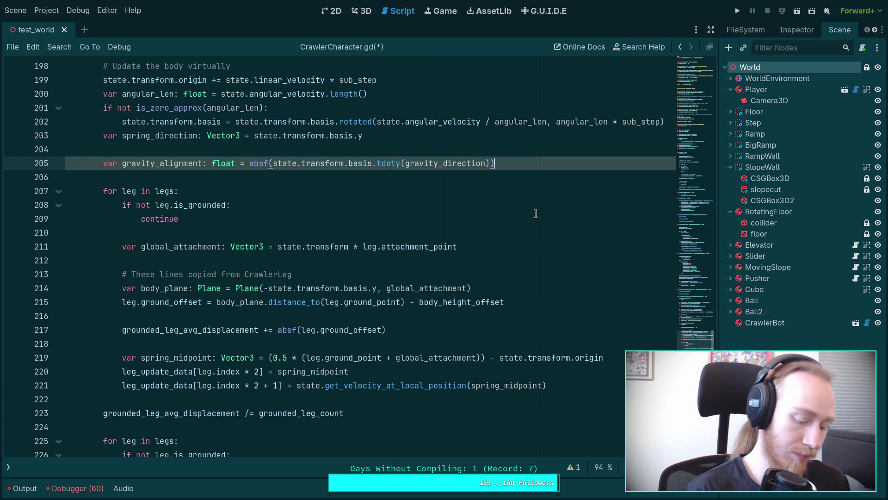
{"action": "type", "text": "* "}
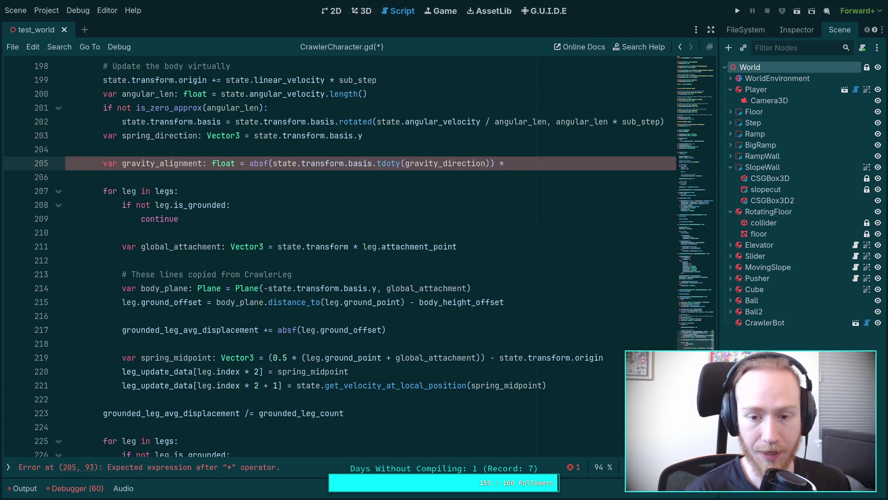
{"action": "type", "text": "b"}
{"action": "key", "text": "BackSpace"}
{"action": "type", "text": "desi"}
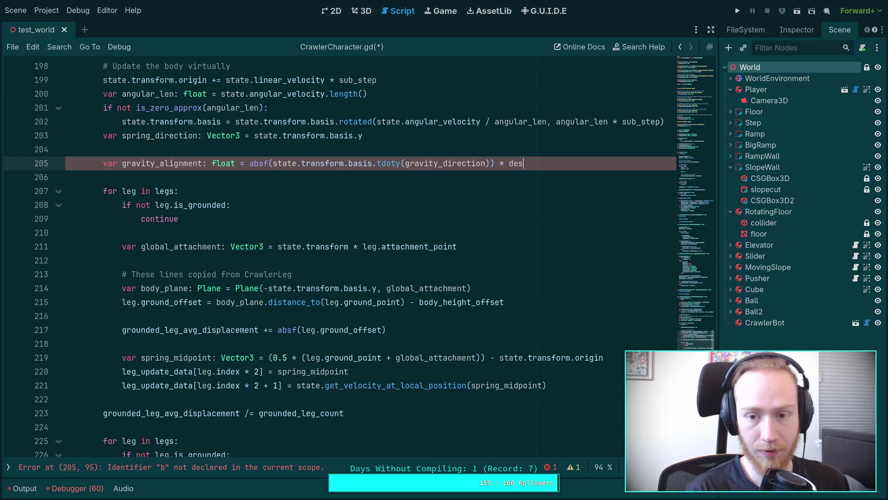
{"action": "key", "text": "Down"}
{"action": "key", "text": "Return"}
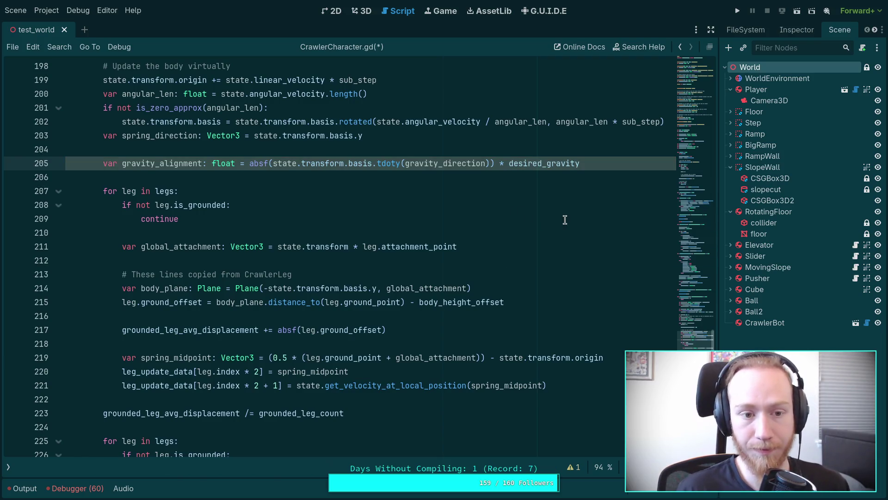
{"action": "scroll", "coordinate": [507, 237], "scroll_direction": "down", "scroll_amount": 1}
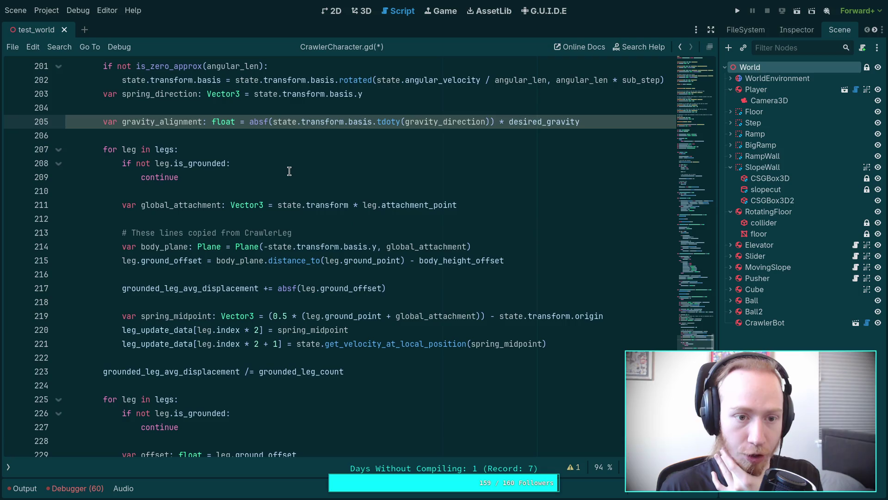
{"action": "double_click", "coordinate": [184, 122]}
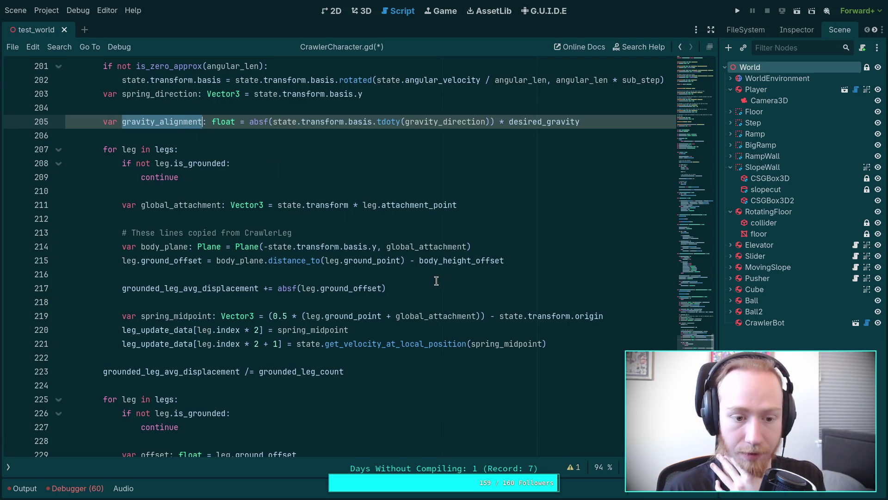
{"action": "left_click", "coordinate": [551, 259]}
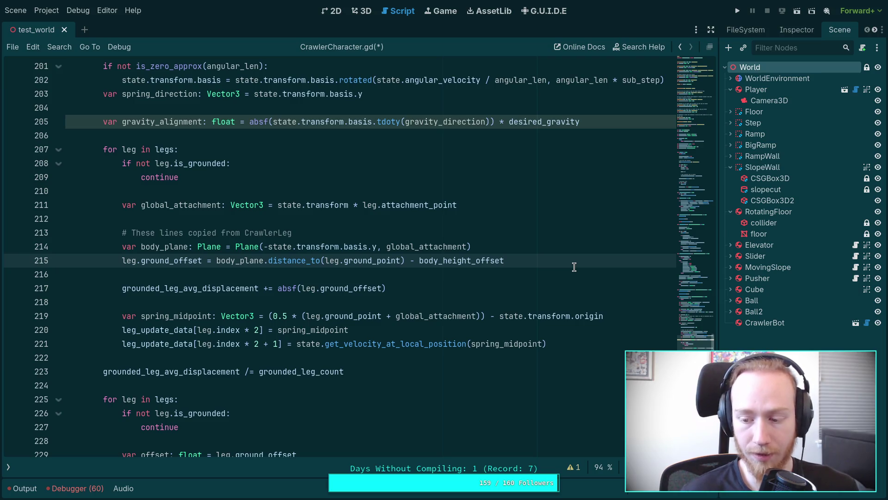
{"action": "double_click", "coordinate": [266, 121]}
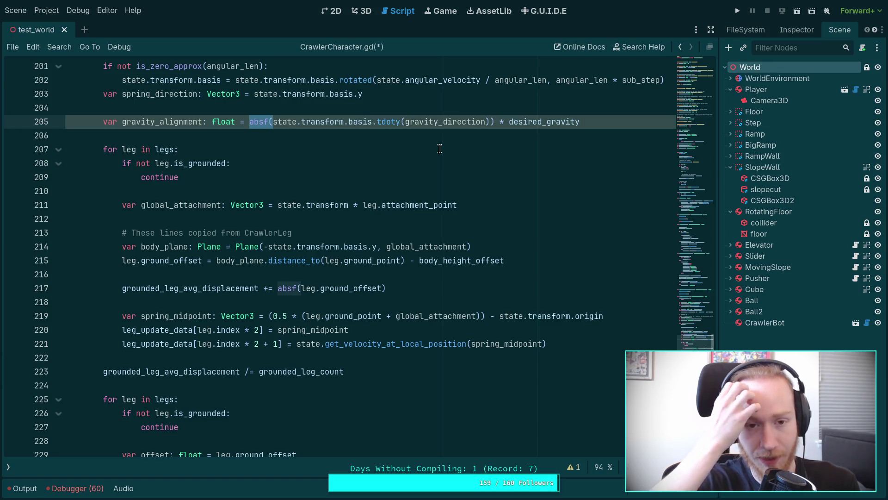
Remove absf from gravity_alignment and add body_gravity_offset * gravity_alignment to line 215's offset.
{"action": "key", "text": "BackSpace"}
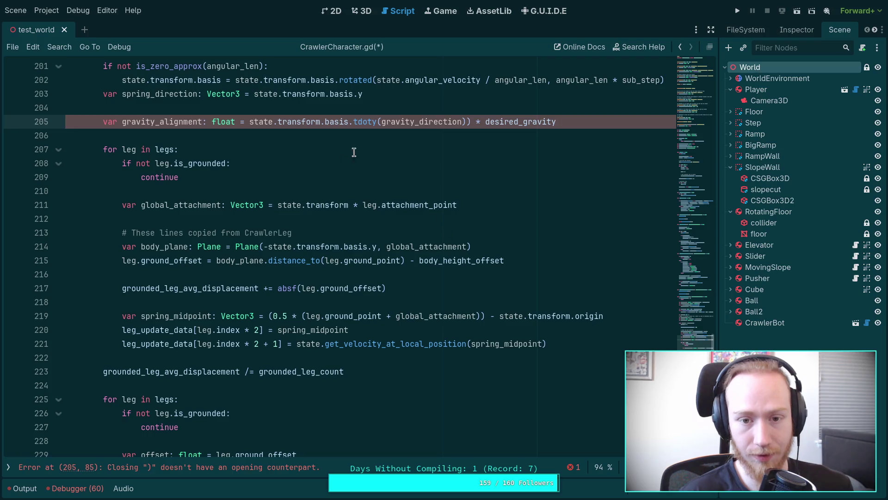
{"action": "left_click", "coordinate": [561, 261]}
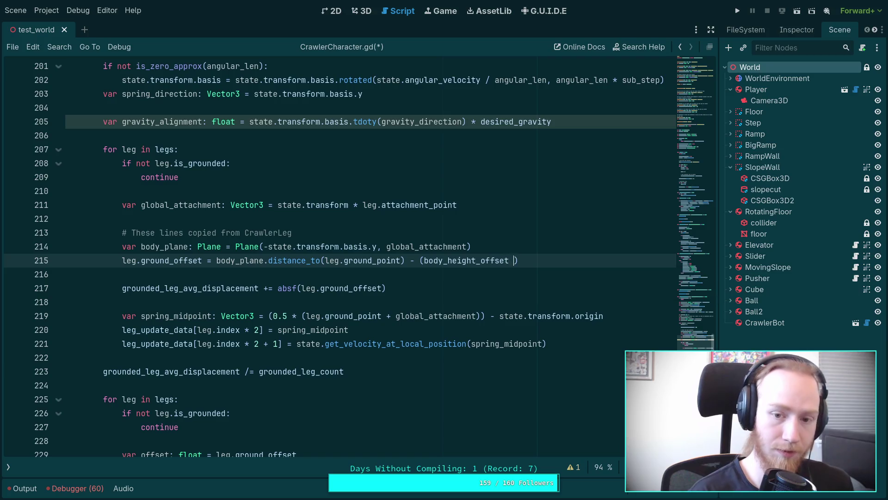
{"action": "type", "text": "body_"}
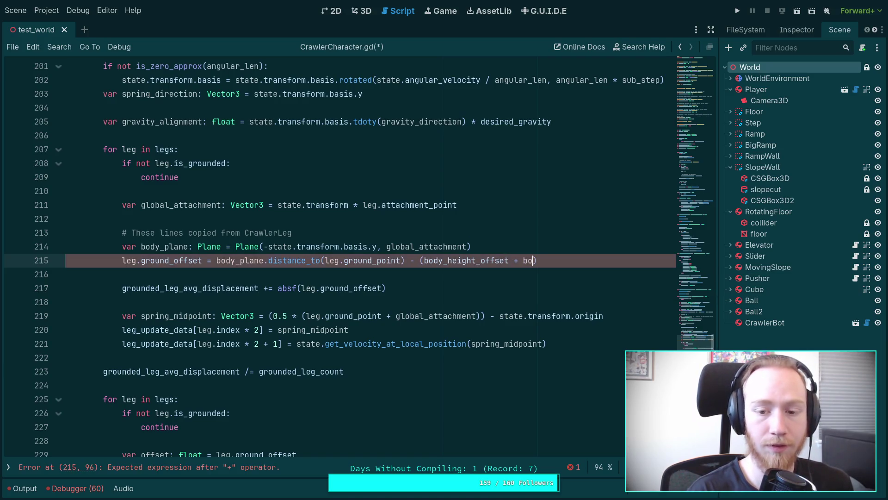
{"action": "type", "text": "gr"}
{"action": "key", "text": "Return"}
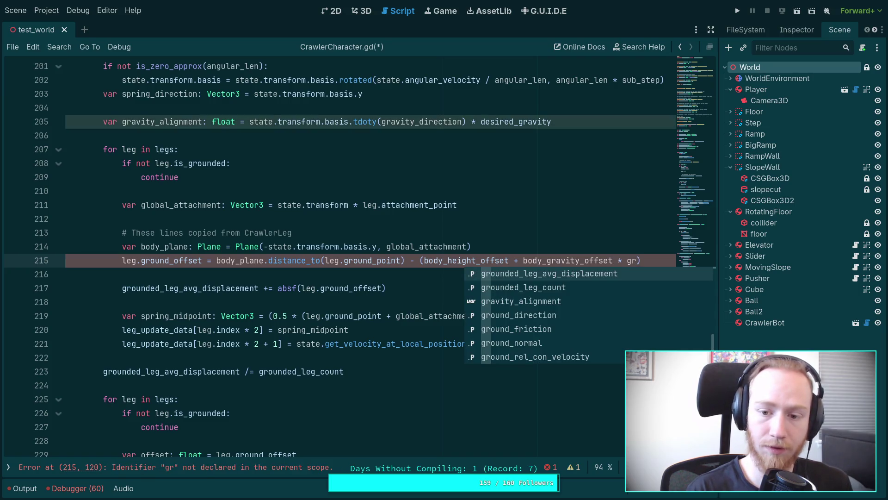
{"action": "type", "text": "a"}
{"action": "key", "text": "Return"}
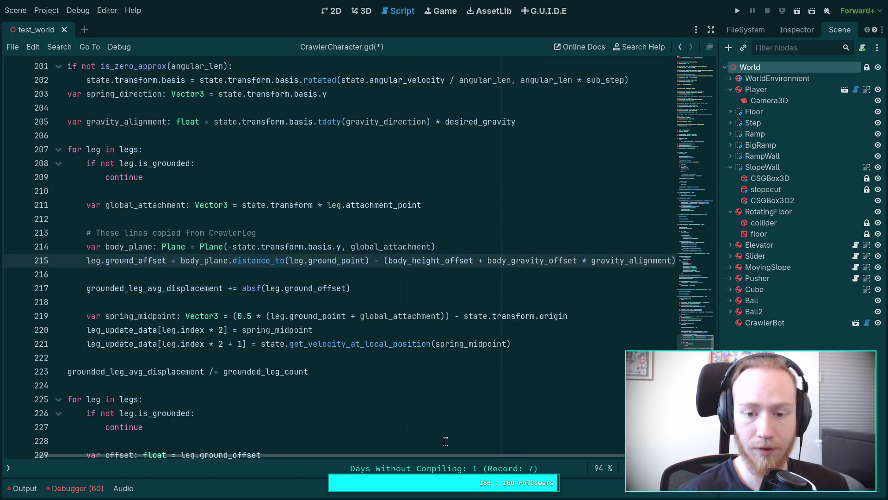
Insert a new line 206 below gravity_alignment and begin typing the total_height_offset variable.
{"action": "left_click_drag", "start_coordinate": [446, 455], "coordinate": [418, 455]}
{"action": "scroll", "coordinate": [481, 199], "scroll_direction": "up", "scroll_amount": 2}
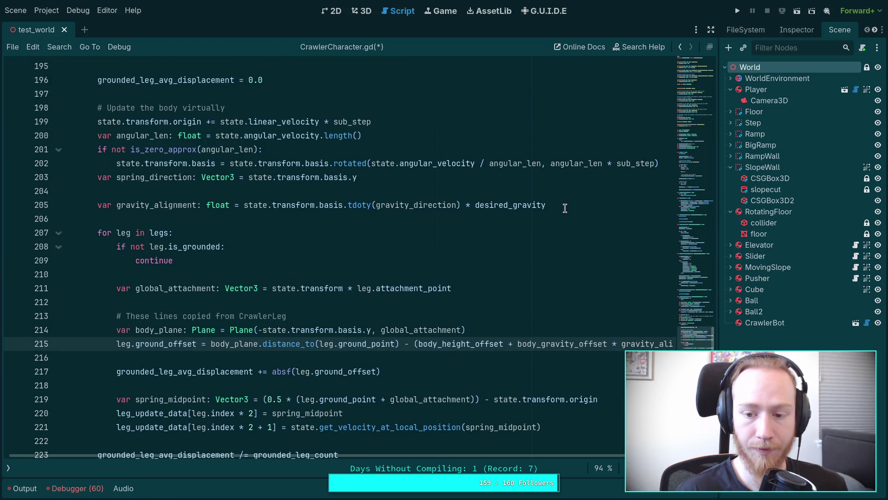
{"action": "double_click", "coordinate": [540, 343]}
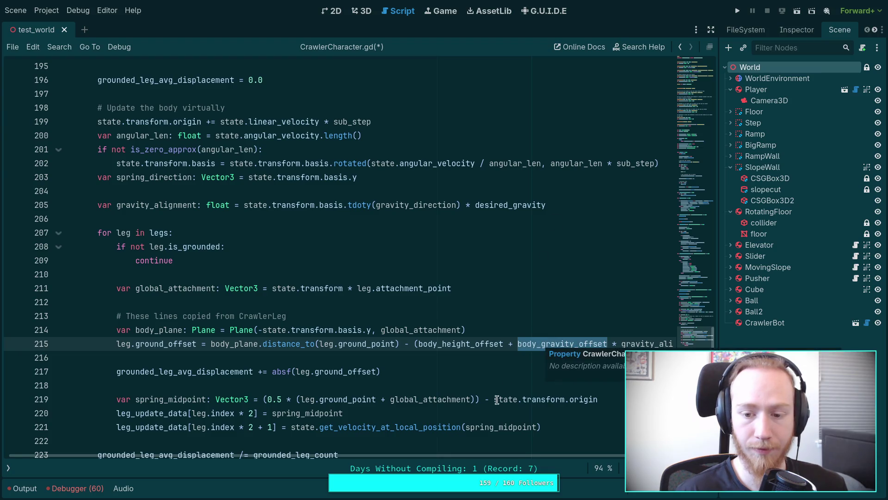
{"action": "mouse_move", "coordinate": [551, 457]}
{"action": "left_mouse_down"}
{"action": "mouse_move", "coordinate": [587, 458]}
{"action": "mouse_move", "coordinate": [551, 457]}
{"action": "left_mouse_up"}
{"action": "left_click", "coordinate": [472, 334]}
{"action": "double_click", "coordinate": [467, 343]}
{"action": "scroll", "coordinate": [387, 311], "scroll_direction": "up", "scroll_amount": 2}
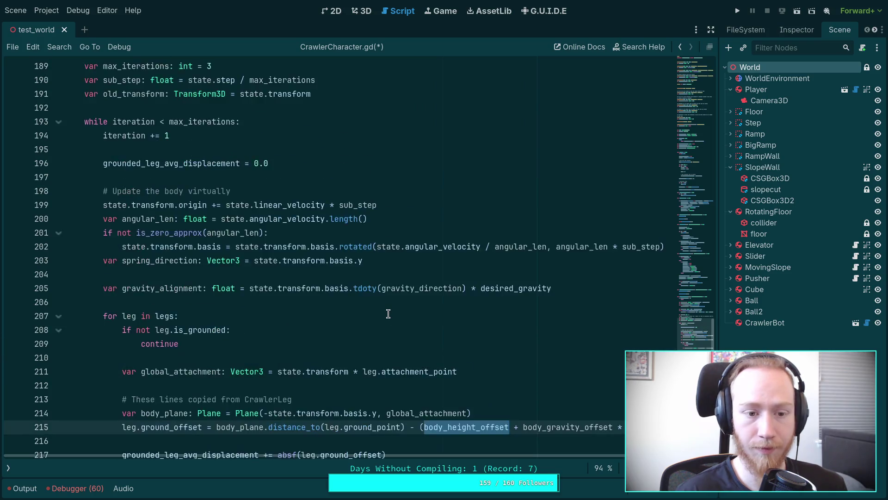
{"action": "scroll", "coordinate": [387, 311], "scroll_direction": "down", "scroll_amount": 2}
{"action": "left_click", "coordinate": [592, 218]}
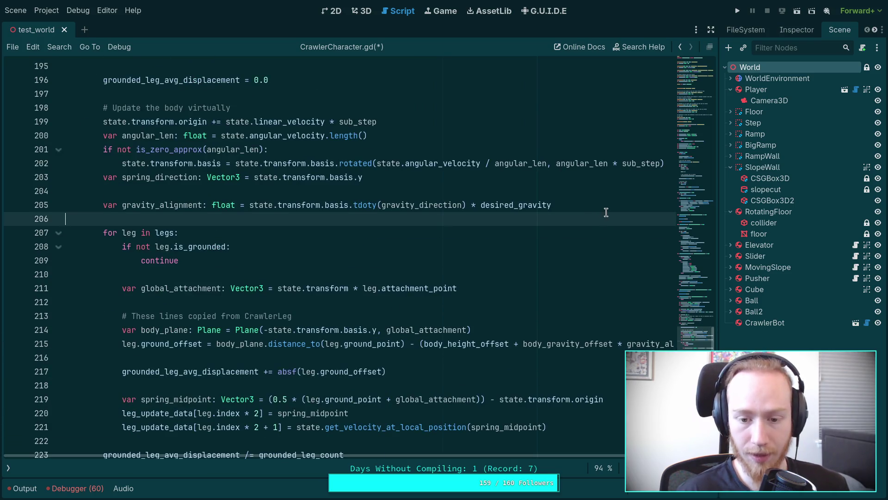
{"action": "left_click", "coordinate": [608, 204]}
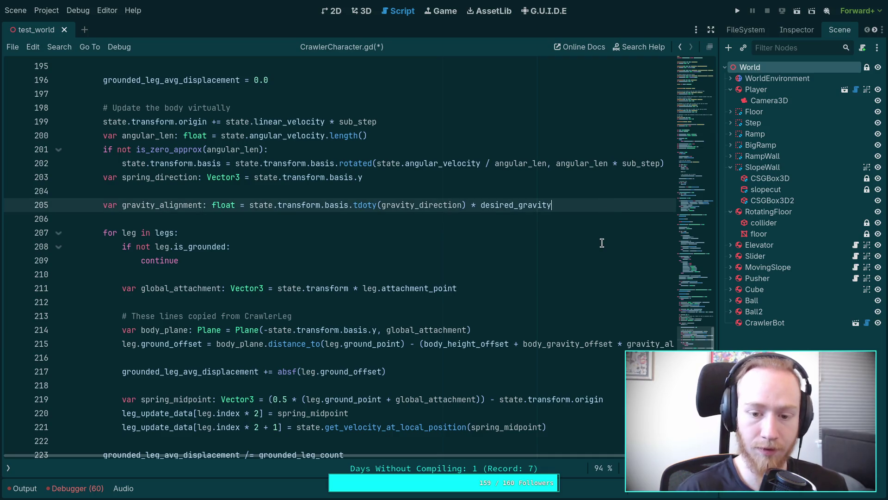
{"action": "key", "text": "Return"}
{"action": "type", "text": "v"}
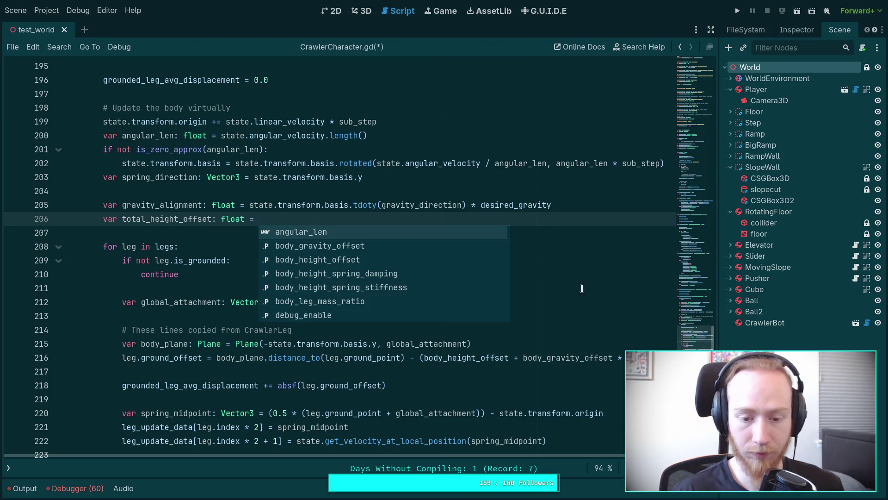
Set total_height_offset to body_height_offset + body_gravity_offset * gravity_alignment on line 206.
{"action": "type", "text": "bo"}
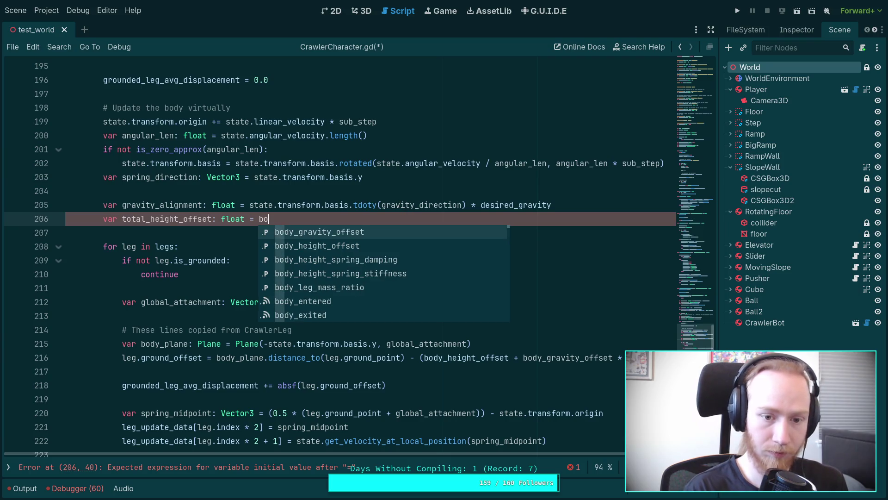
{"action": "key", "text": "Down"}
{"action": "key", "text": "Return"}
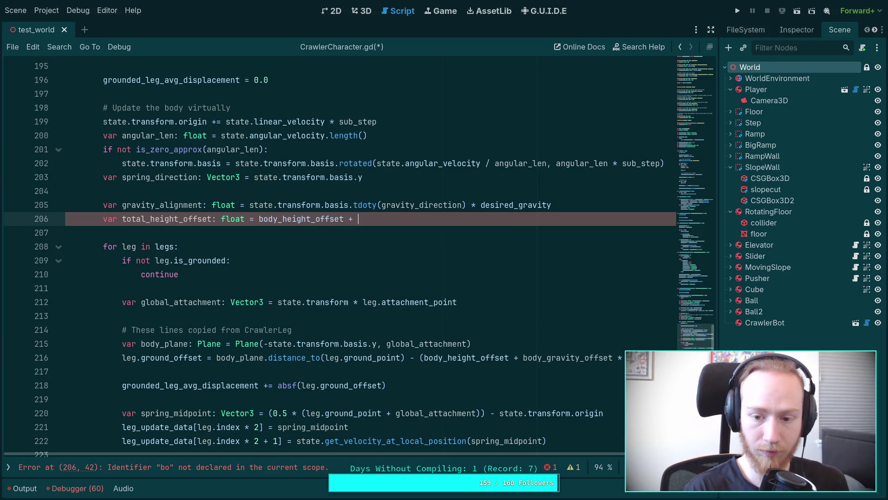
{"action": "type", "text": "bod"}
{"action": "key", "text": "Down"}
{"action": "key", "text": "Return"}
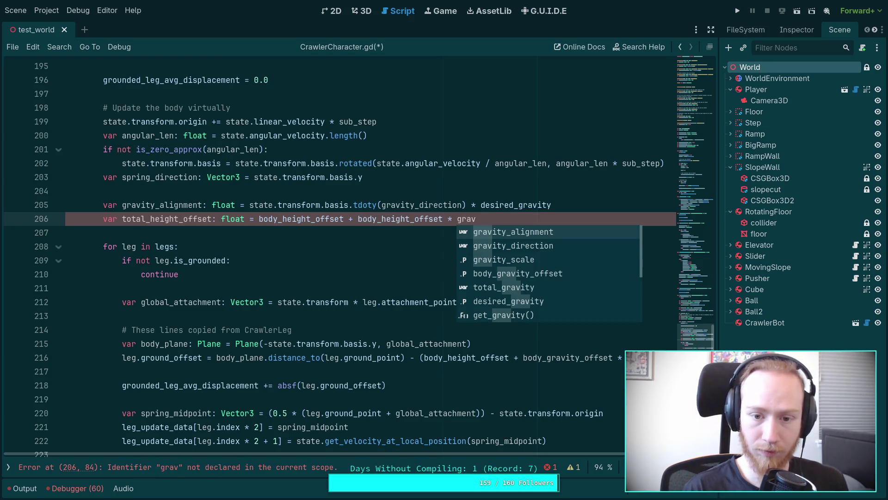
{"action": "key", "text": "Return"}
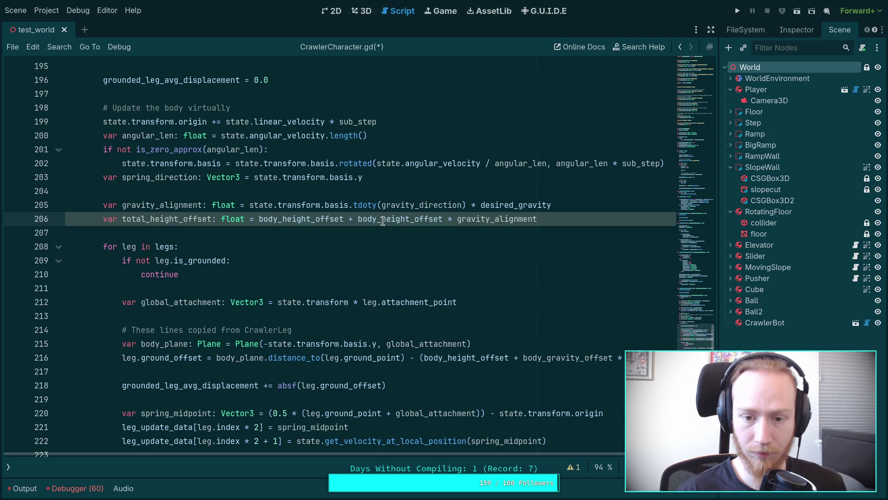
{"action": "type", "text": "gravity_offs"}
{"action": "key", "text": "Return"}
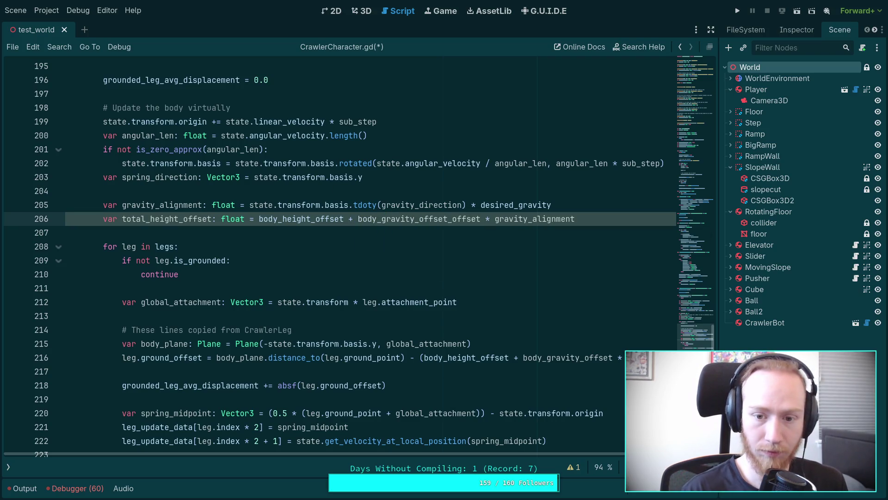
{"action": "left_click_drag", "start_coordinate": [447, 222], "coordinate": [479, 222]}
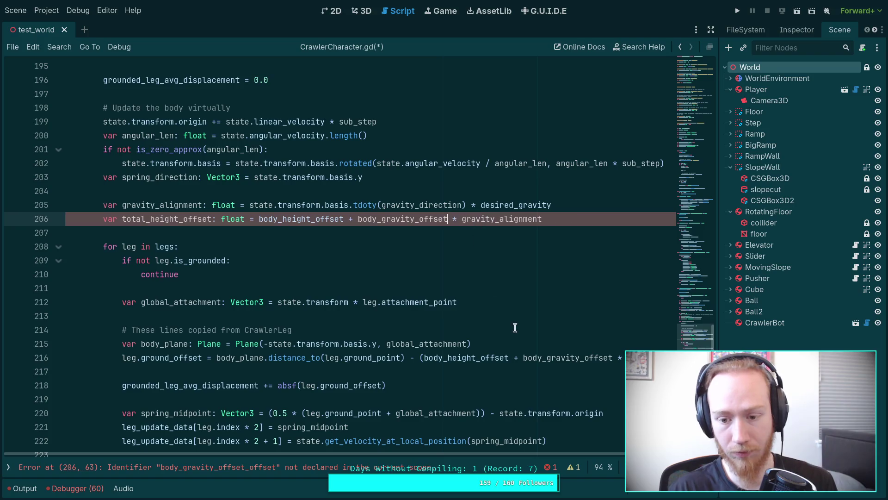
Replace the parenthesised height expression on line 216 with total_height_offset.
{"action": "left_click_drag", "start_coordinate": [420, 357], "coordinate": [638, 359]}
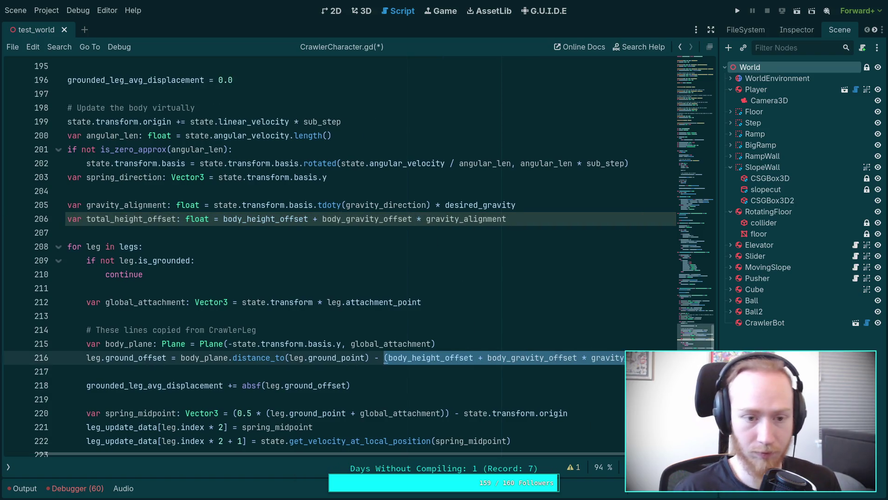
{"action": "type", "text": "total"}
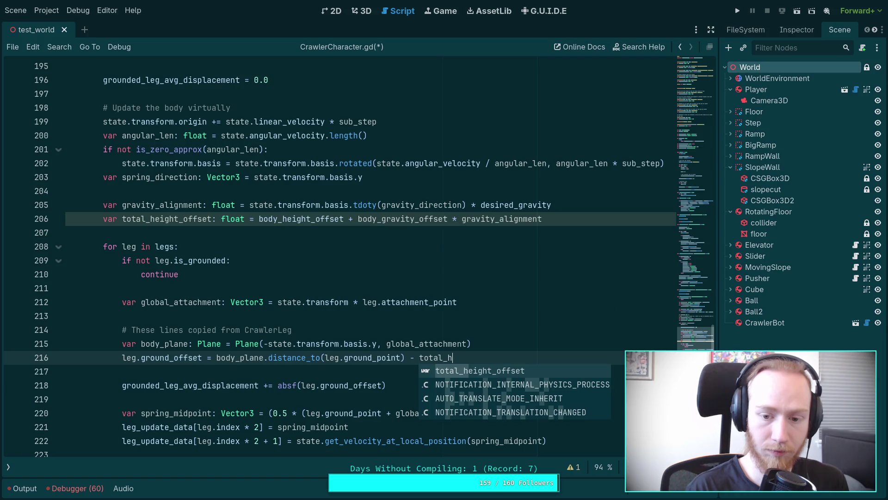
{"action": "key", "text": "Return"}
{"action": "double_click", "coordinate": [300, 222]}
{"action": "scroll", "coordinate": [514, 303], "scroll_direction": "down", "scroll_amount": 12}
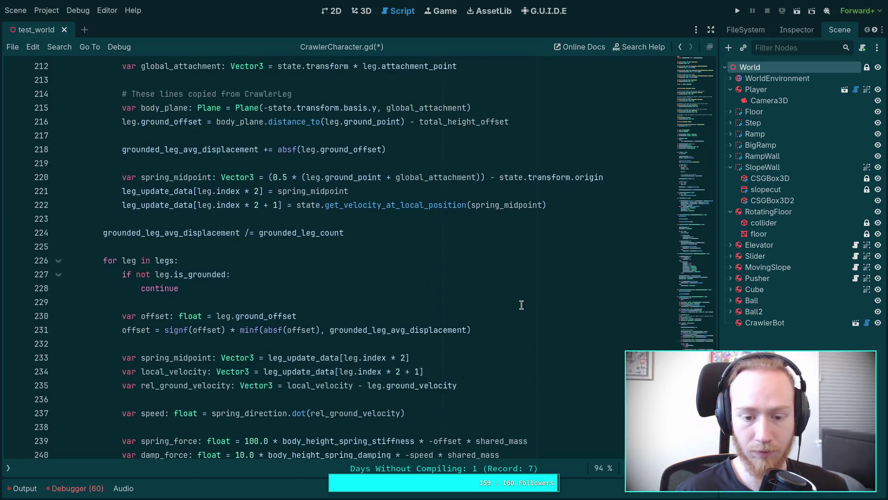
{"action": "scroll", "coordinate": [522, 305], "scroll_direction": "up", "scroll_amount": 12}
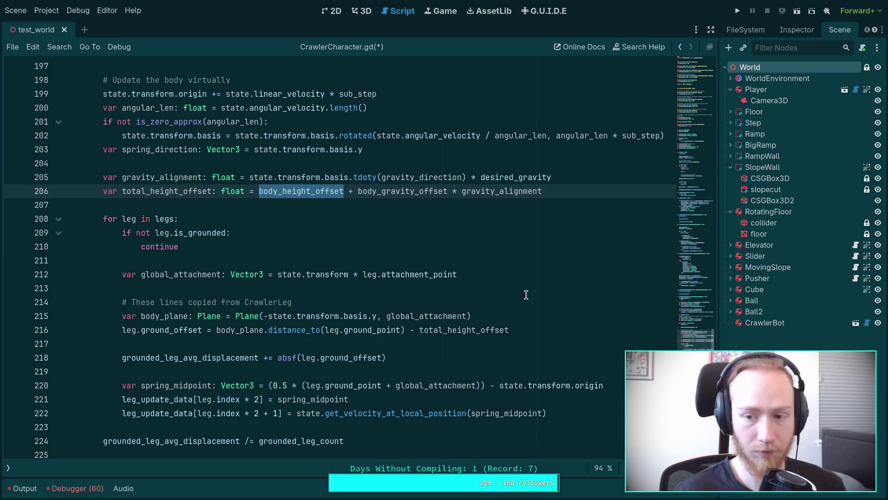
Test-run the crawler, then change body_gravity_offset on line 33 from 0.05 to 0.2.
{"action": "left_click", "coordinate": [449, 236]}
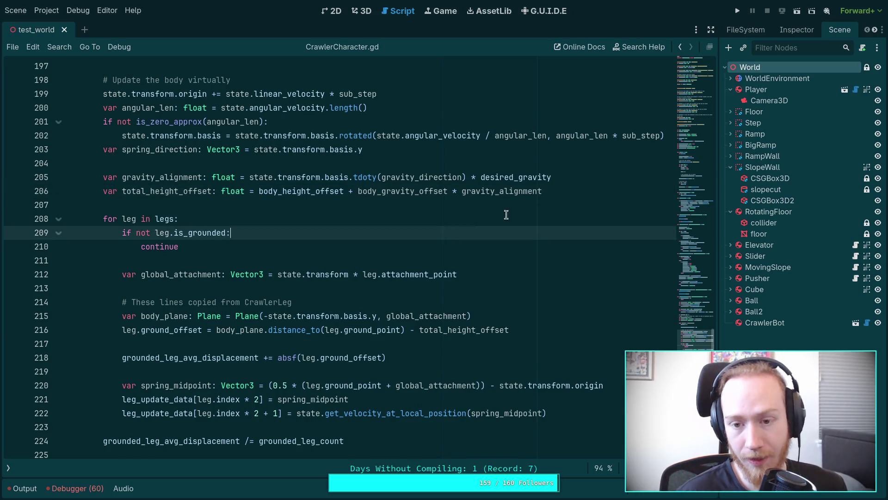
{"action": "left_click", "coordinate": [737, 13]}
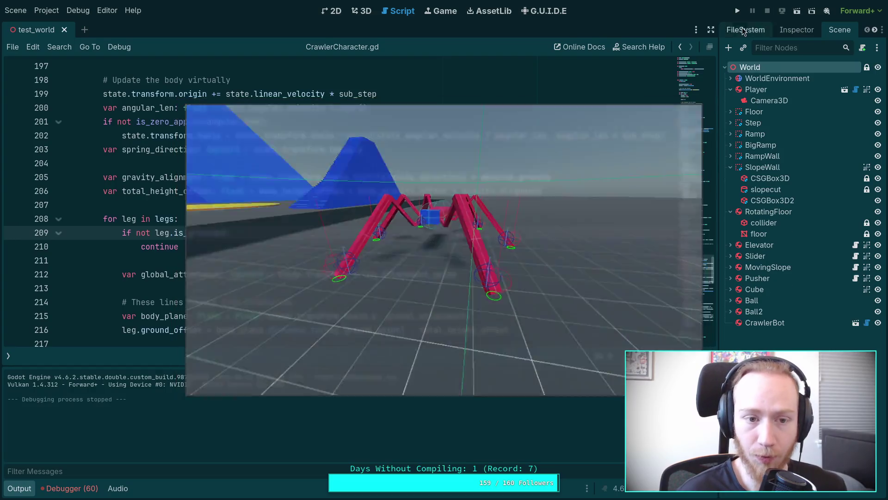
{"action": "key", "text": "F8"}
{"action": "left_click", "coordinate": [693, 93]}
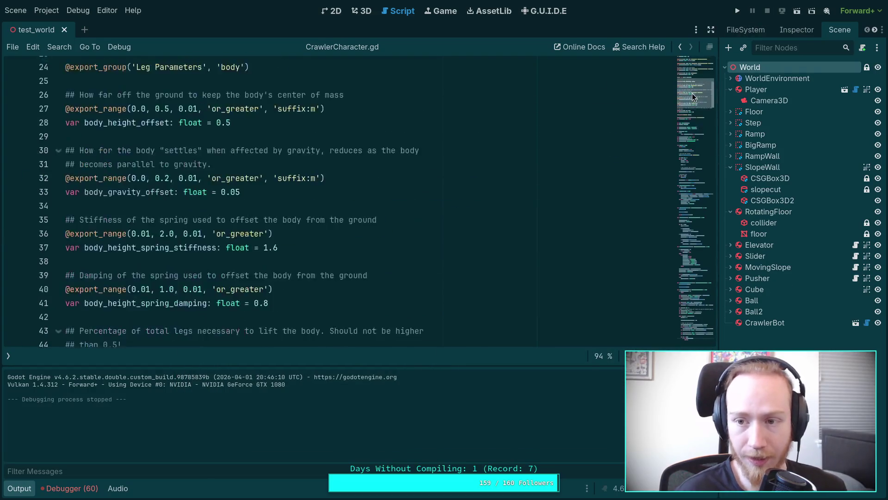
{"action": "left_click_drag", "start_coordinate": [694, 89], "coordinate": [696, 65]}
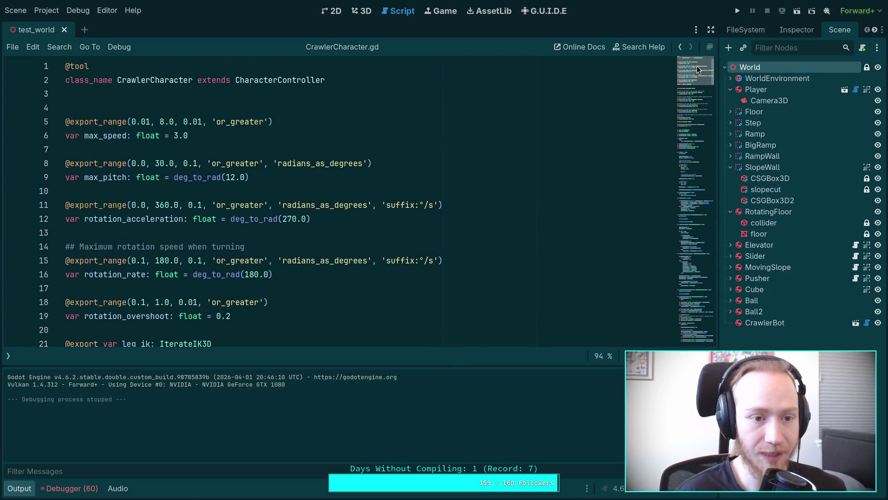
{"action": "scroll", "coordinate": [345, 230], "scroll_direction": "down", "scroll_amount": 4}
{"action": "scroll", "coordinate": [345, 230], "scroll_direction": "down", "scroll_amount": 3}
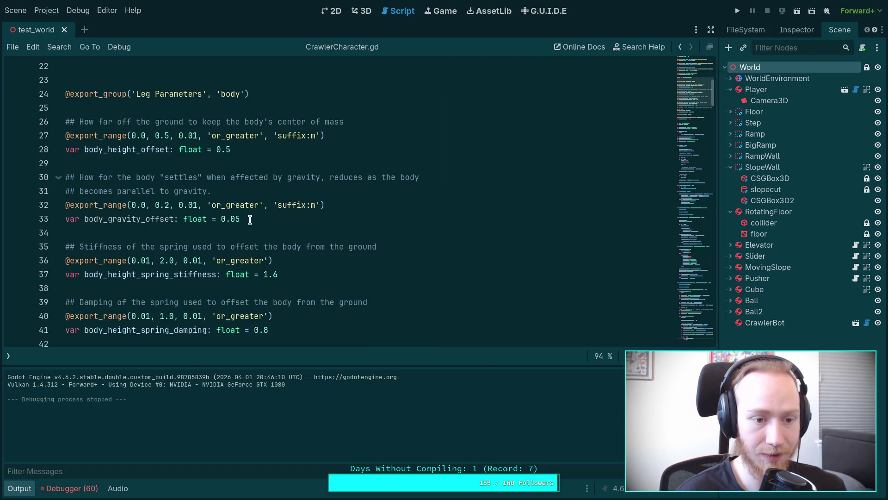
{"action": "left_click", "coordinate": [243, 219]}
{"action": "key", "text": "BackSpace"}
{"action": "key", "text": "BackSpace"}
{"action": "type", "text": "2"}
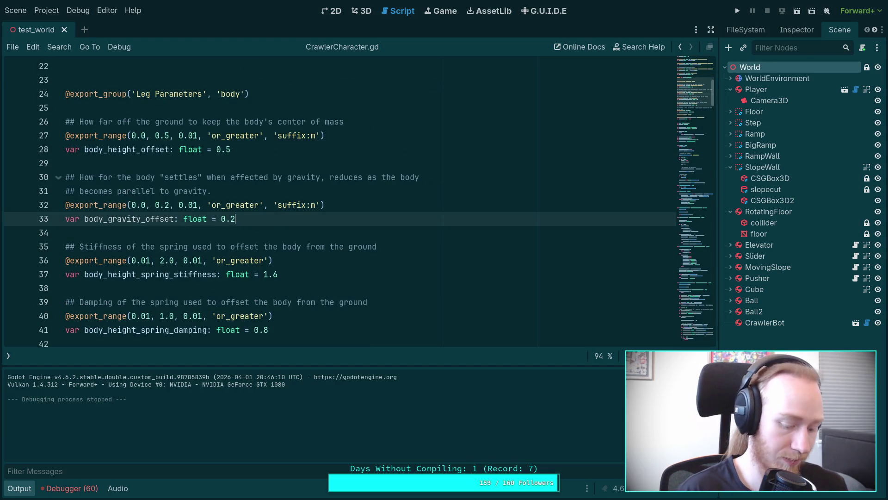
Revert the CrawlerBot's Gravity Offset property to the new 0.2 default.
{"action": "left_click", "coordinate": [765, 322]}
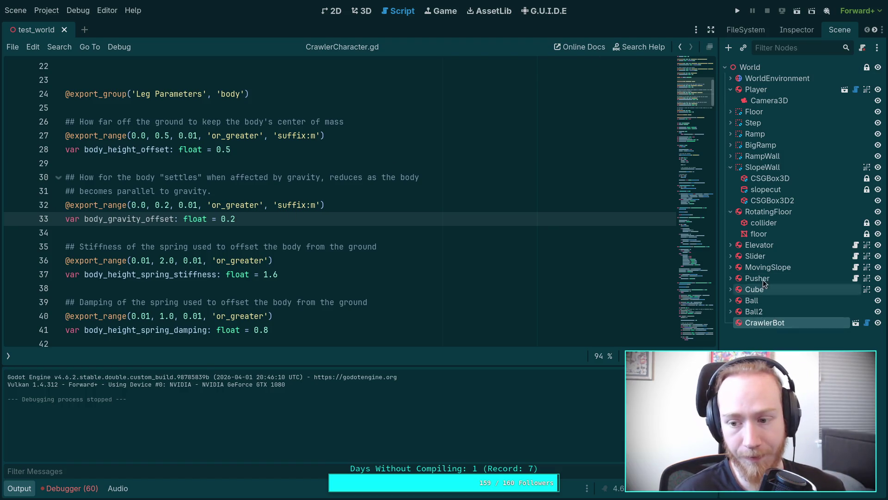
{"action": "left_click", "coordinate": [784, 29]}
{"action": "left_click", "coordinate": [796, 238]}
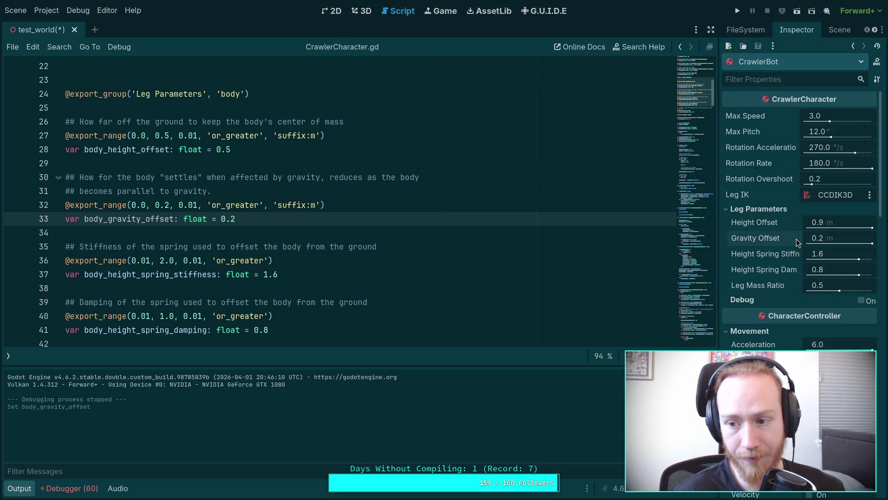
Save and run the project, walk the spider forward, then stop the game.
{"action": "key", "text": "F5"}
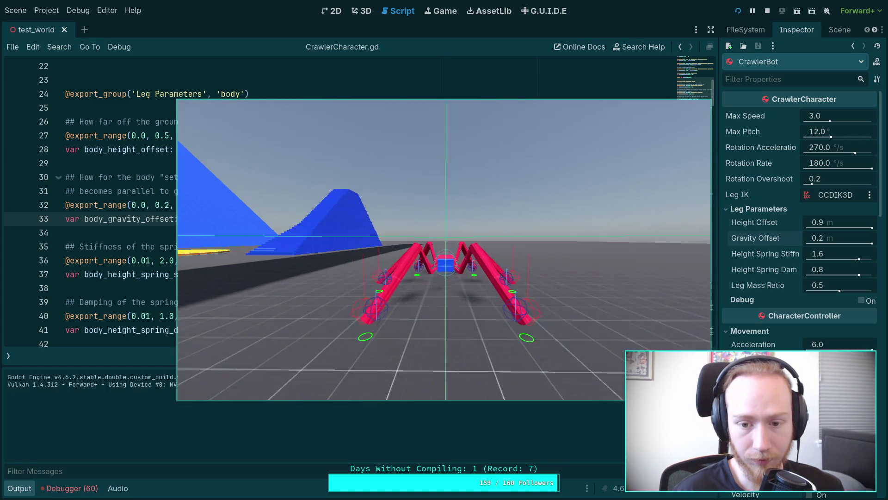
{"action": "key", "text": "w"}
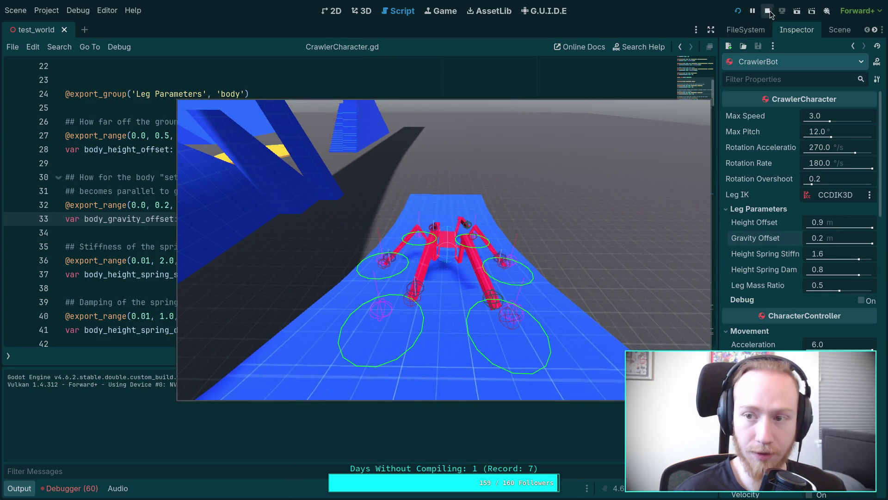
{"action": "key", "text": "F8"}
{"action": "left_click", "coordinate": [78, 10]}
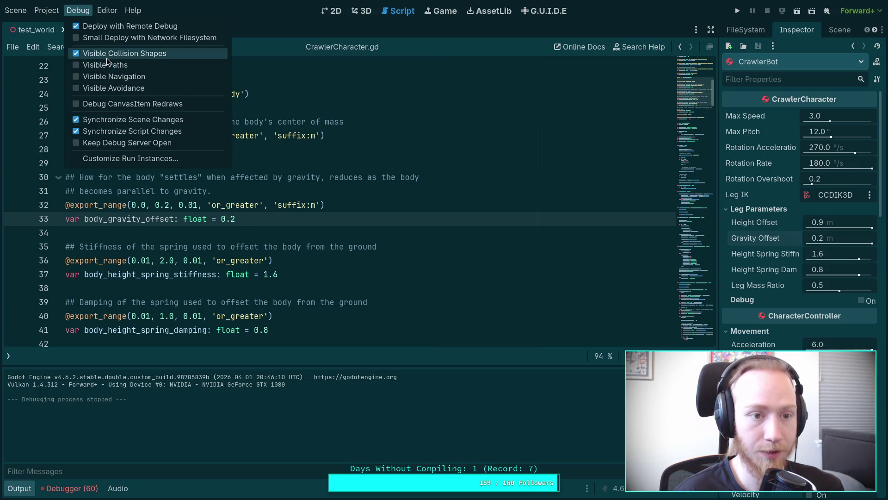
{"action": "left_click", "coordinate": [511, 136]}
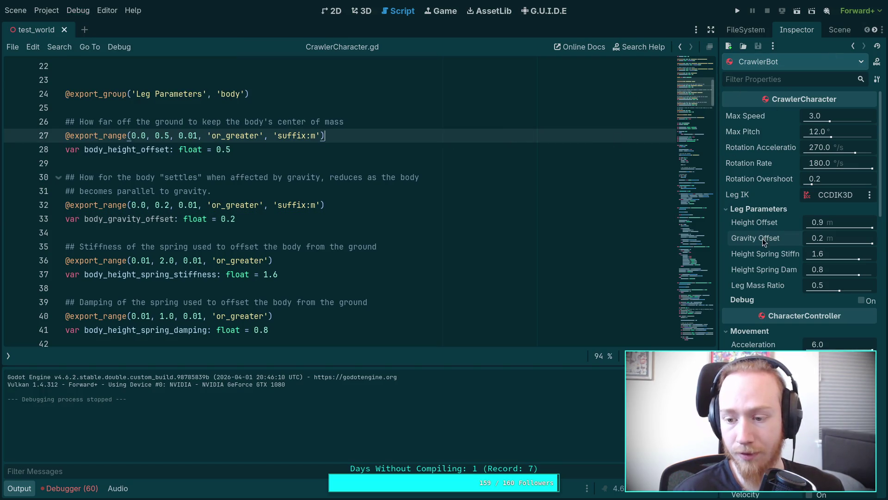
Switch the script editor to CrawlerLeg.gd.
{"action": "scroll", "coordinate": [763, 238], "scroll_direction": "down", "scroll_amount": 10}
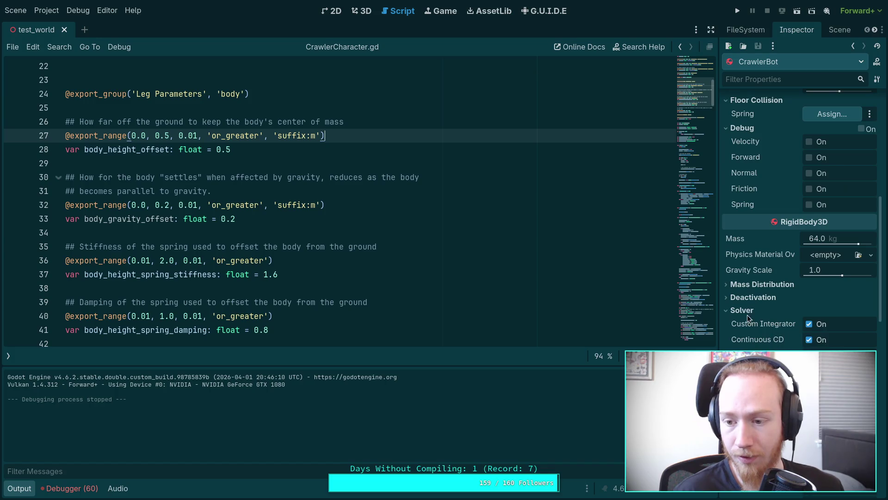
{"action": "scroll", "coordinate": [768, 241], "scroll_direction": "up", "scroll_amount": 10}
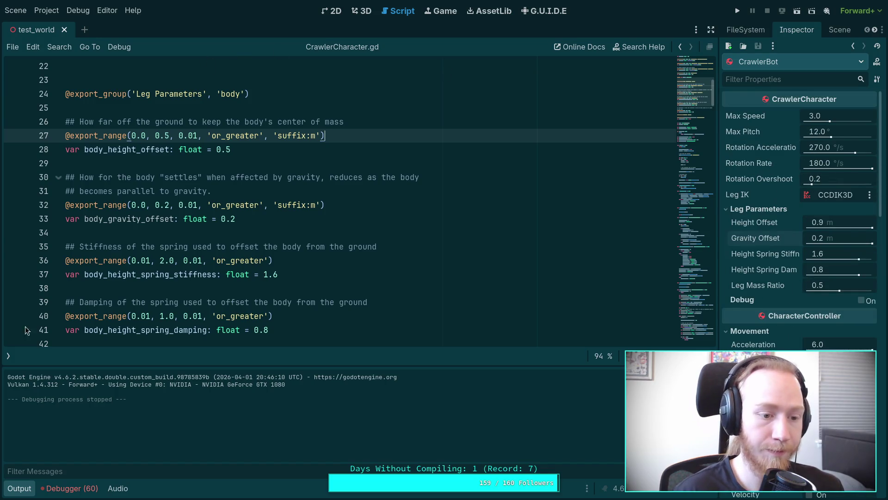
{"action": "left_click", "coordinate": [8, 355]}
{"action": "left_click", "coordinate": [44, 81]}
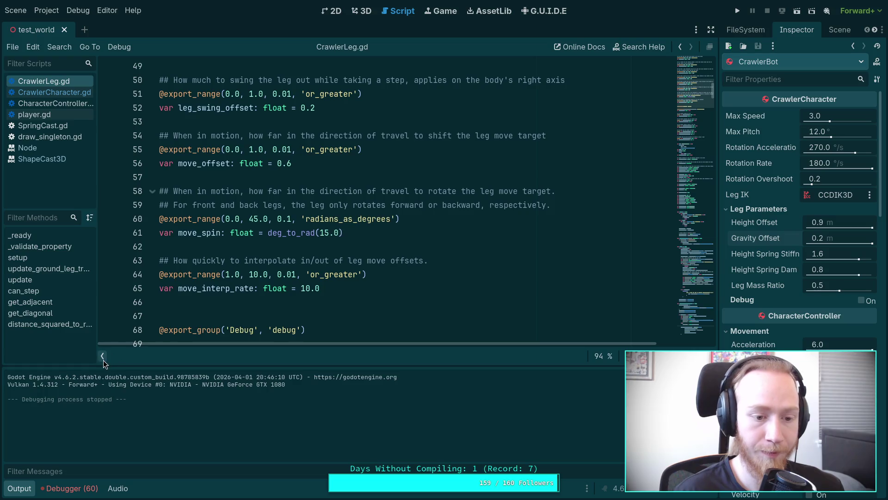
Change debug_enable on line 71 of CrawlerLeg.gd from true to false and run the game.
{"action": "scroll", "coordinate": [276, 202], "scroll_direction": "up", "scroll_amount": 15}
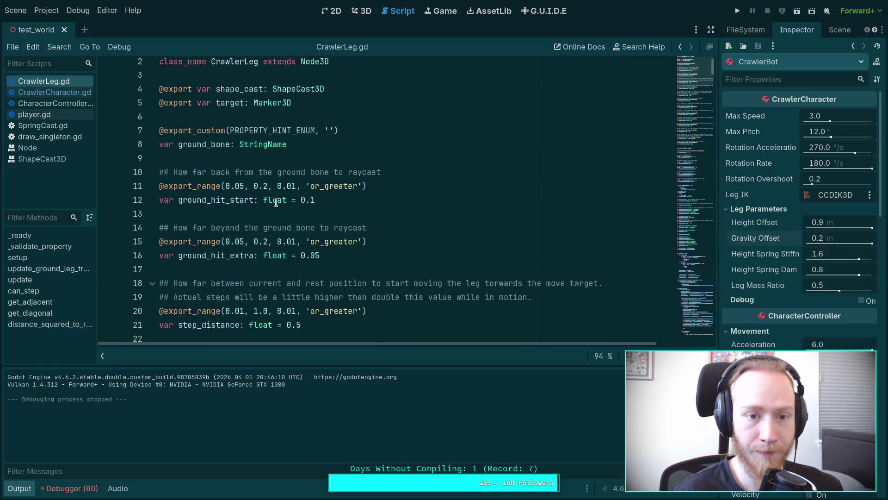
{"action": "scroll", "coordinate": [276, 202], "scroll_direction": "down", "scroll_amount": 20}
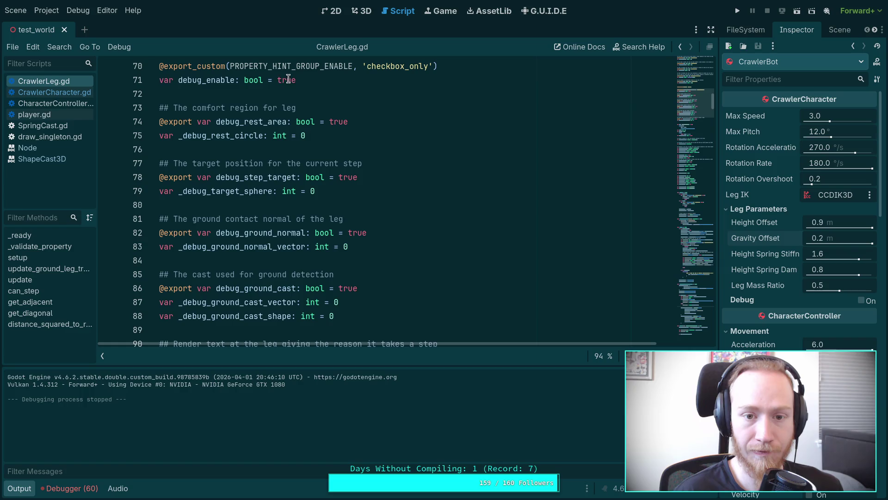
{"action": "double_click", "coordinate": [289, 80]}
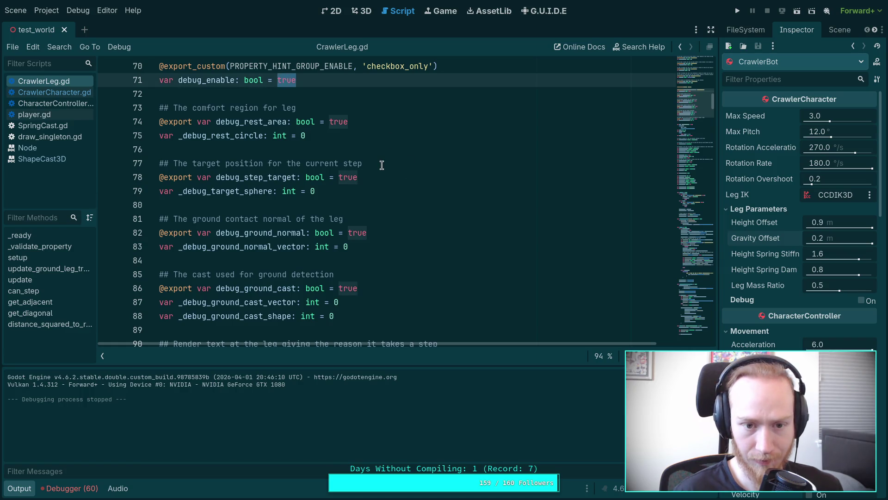
{"action": "scroll", "coordinate": [370, 191], "scroll_direction": "down", "scroll_amount": 1}
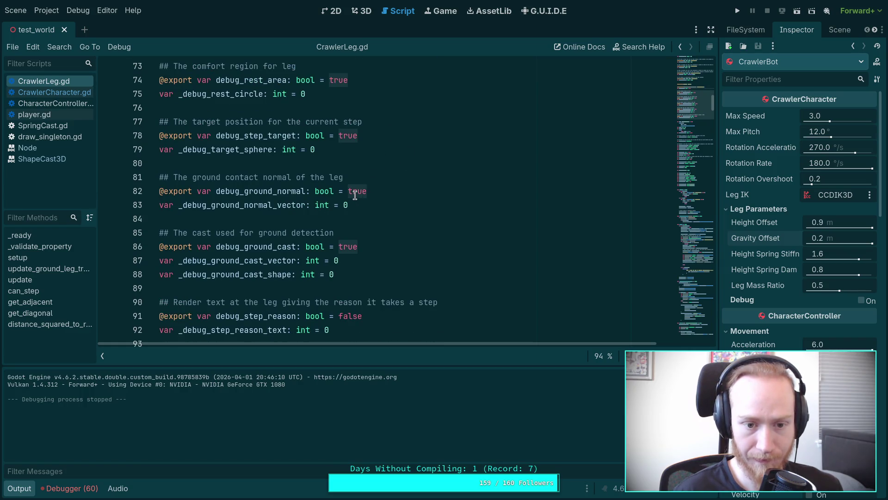
{"action": "scroll", "coordinate": [409, 196], "scroll_direction": "down", "scroll_amount": 1}
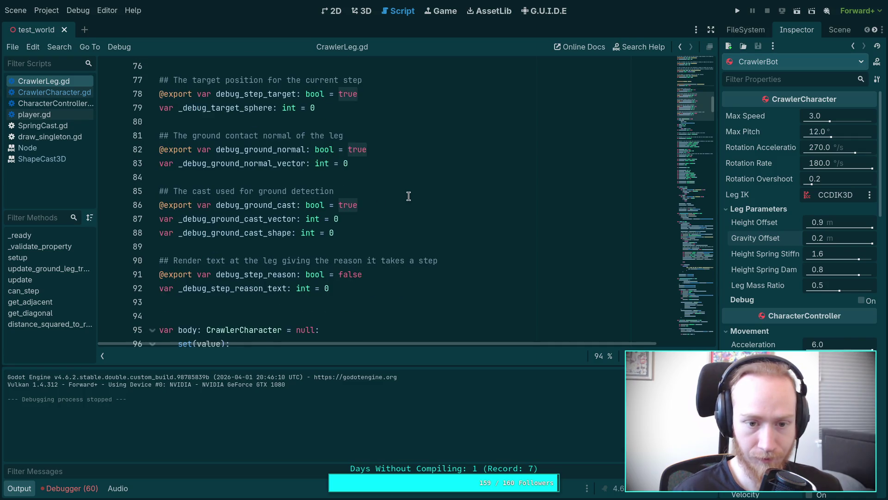
{"action": "scroll", "coordinate": [408, 197], "scroll_direction": "up", "scroll_amount": 3}
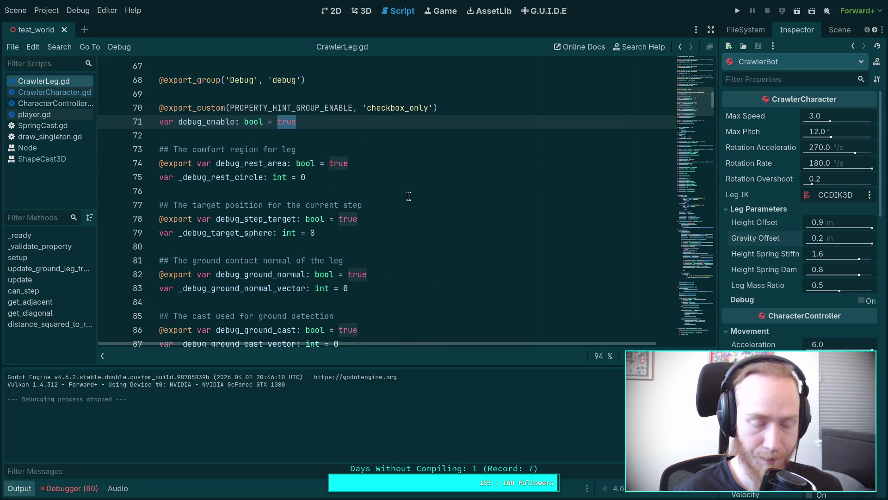
{"action": "type", "text": "a"}
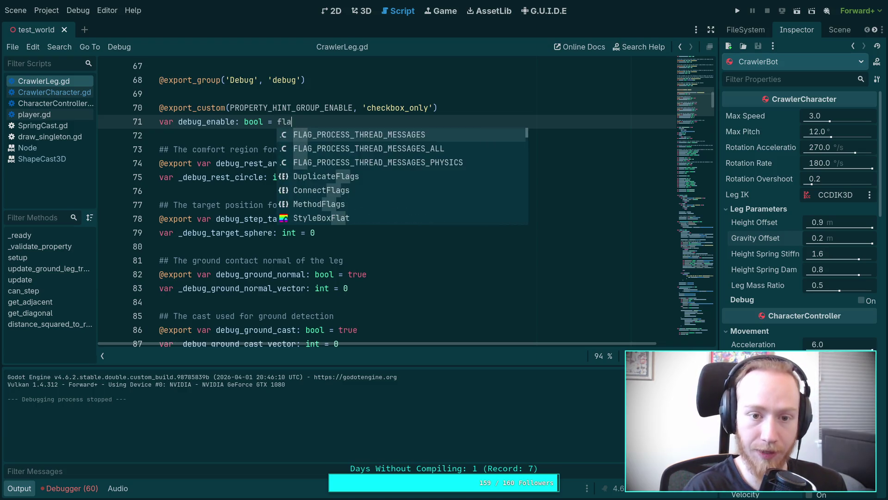
{"action": "type", "text": "lse"}
{"action": "key", "text": "Return"}
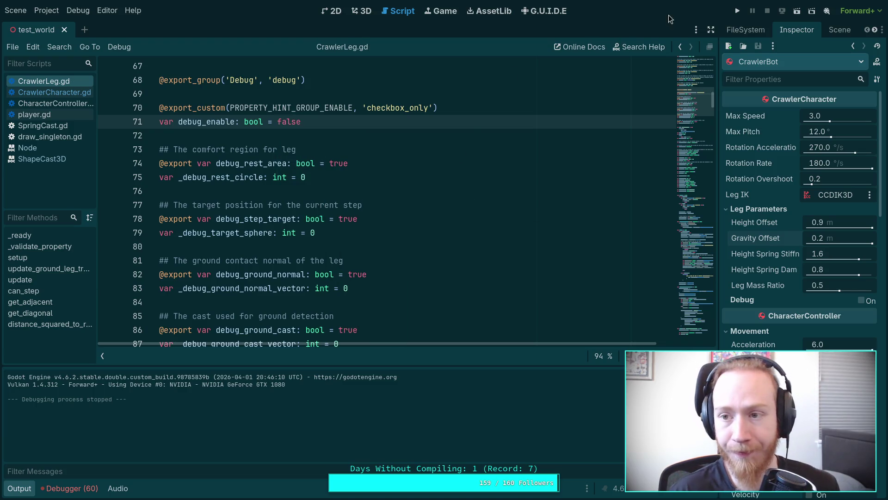
{"action": "left_click", "coordinate": [738, 12]}
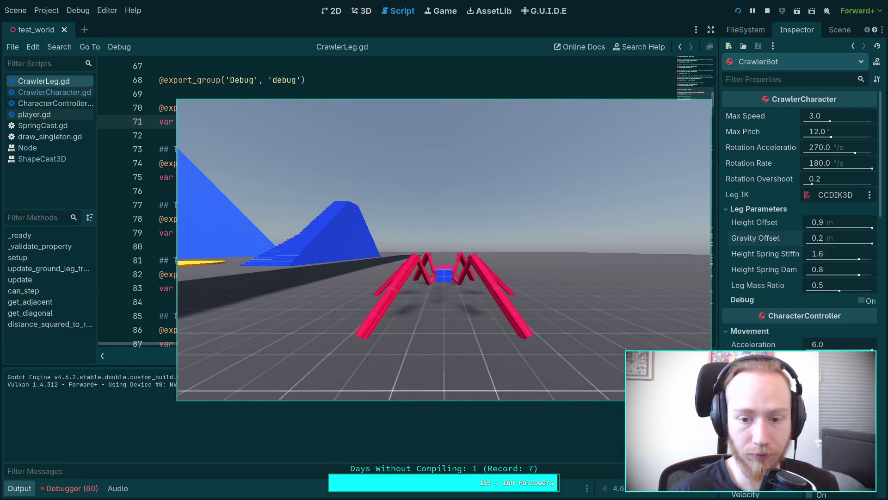
Walk the spider up the blue wall, then stop the running game with F8.
{"action": "key", "text": "w"}
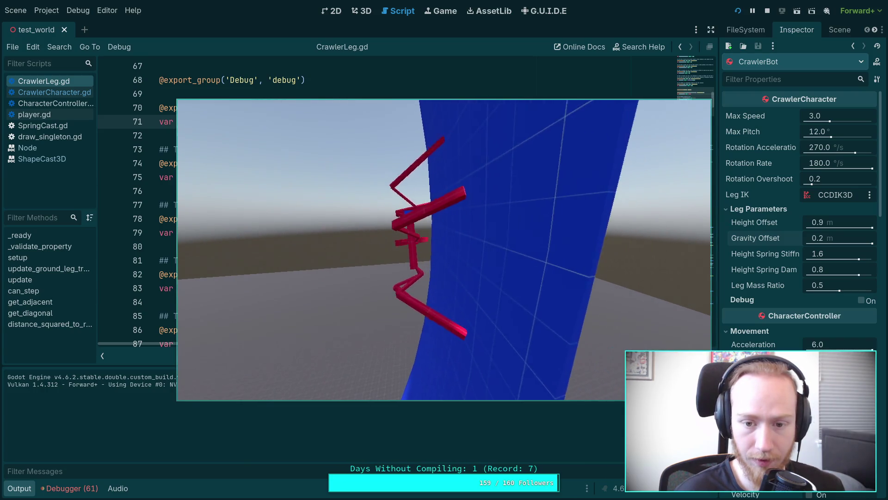
{"action": "key", "text": "F8"}
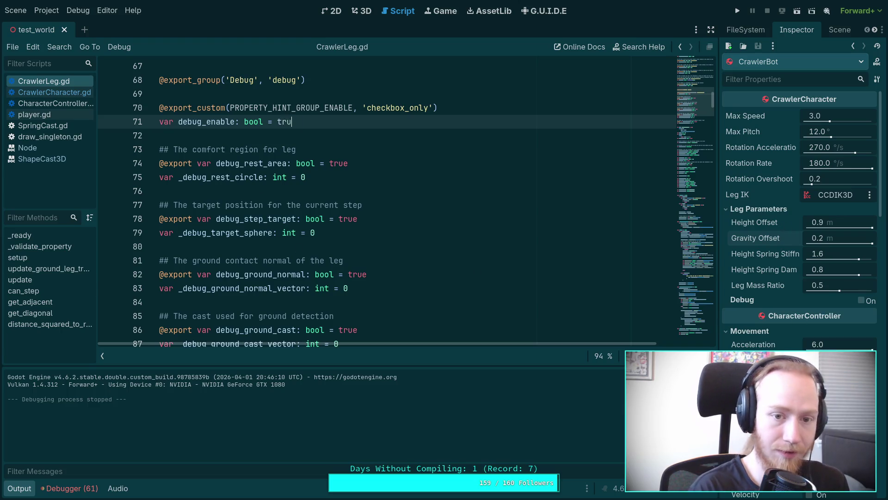
Set debug_enable to true, set debug_step_target, debug_ground_normal and debug_ground_cast to false, then run.
{"action": "type", "text": "e"}
{"action": "double_click", "coordinate": [341, 219]}
{"action": "type", "text": "fals"}
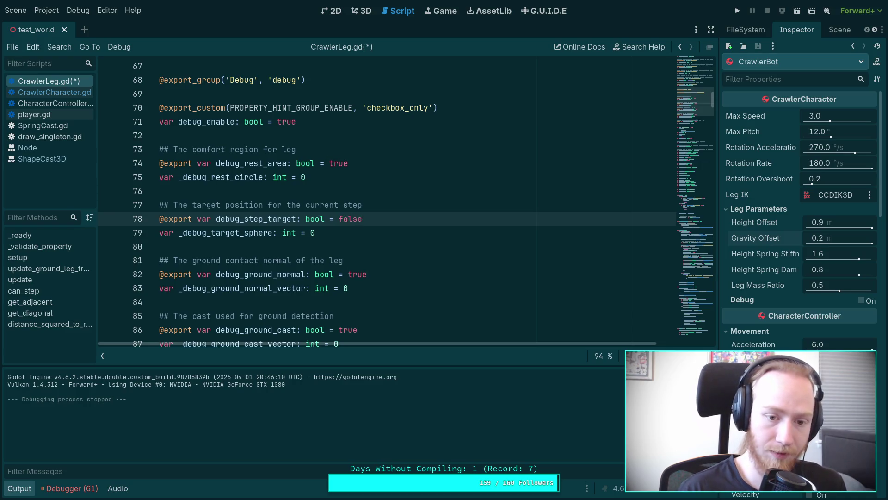
{"action": "left_click", "coordinate": [357, 275]}
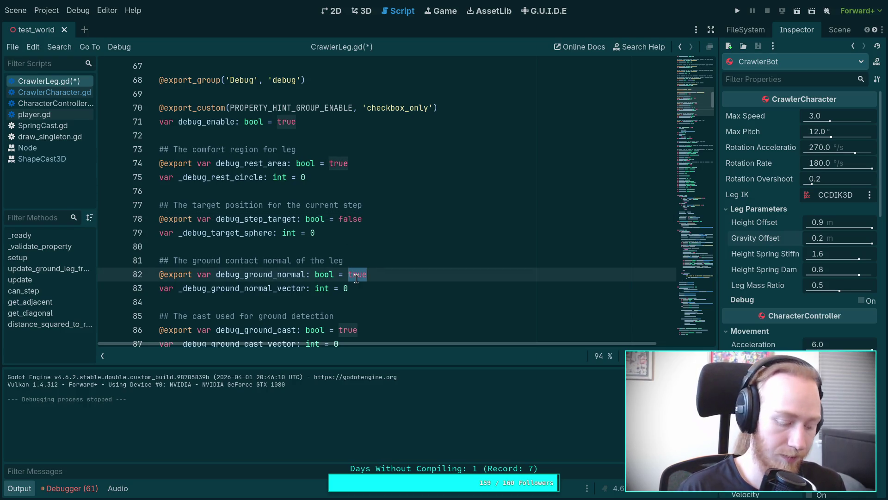
{"action": "type", "text": "fals"}
{"action": "scroll", "coordinate": [349, 287], "scroll_direction": "down", "scroll_amount": 1}
{"action": "left_click", "coordinate": [349, 288]}
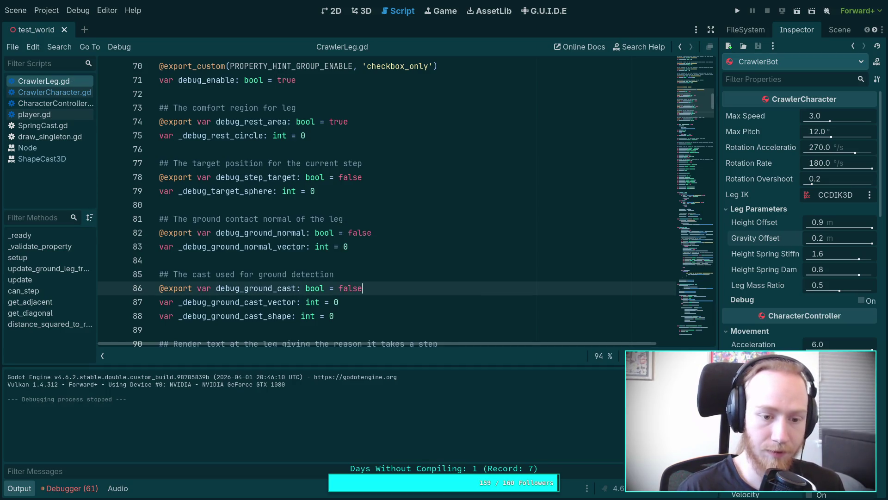
{"action": "scroll", "coordinate": [655, 98], "scroll_direction": "down", "scroll_amount": 2}
{"action": "scroll", "coordinate": [655, 97], "scroll_direction": "up", "scroll_amount": 2}
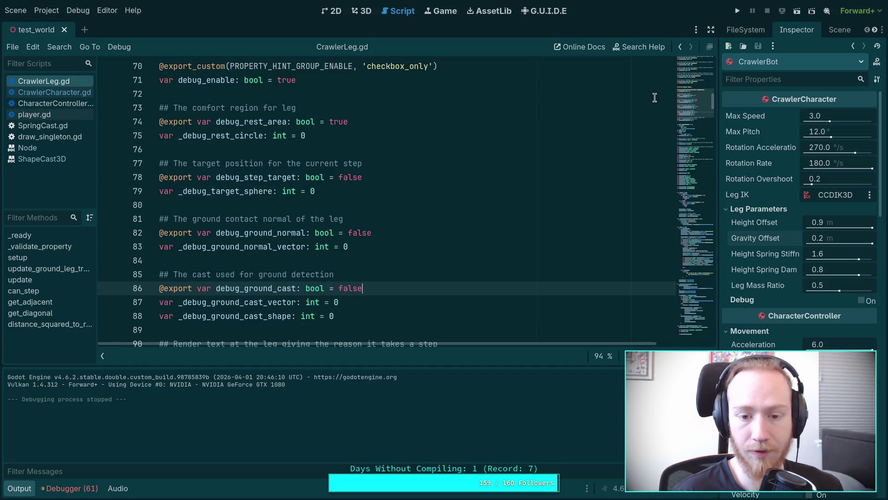
{"action": "left_click", "coordinate": [736, 14]}
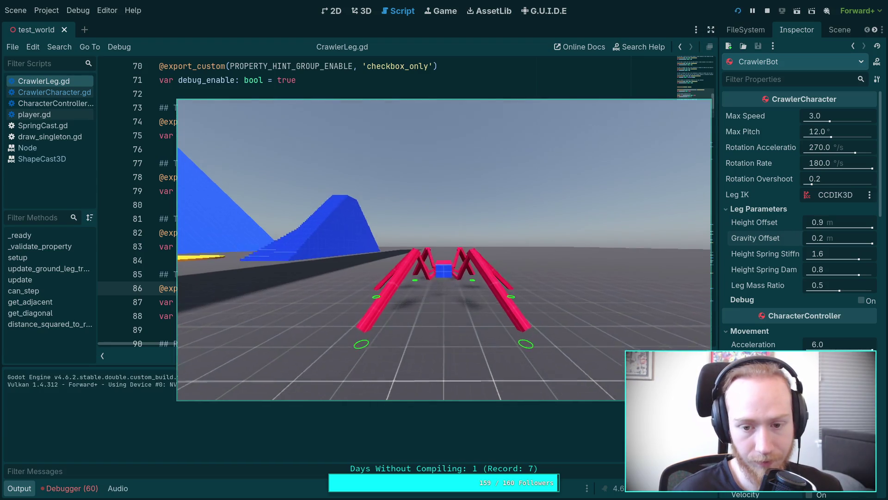
Drive the spider with WASD across the floor and over the curved blue ramps.
{"action": "key", "text": "w"}
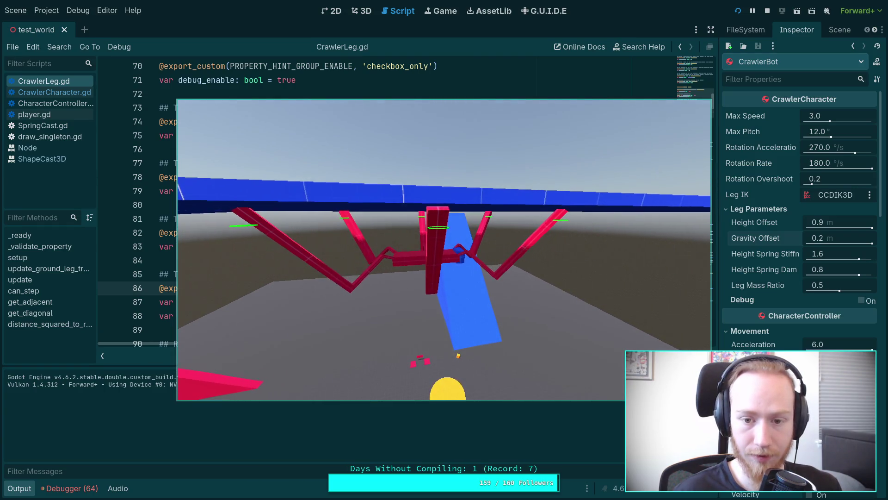
Stop the running game, enlarge the code editor and show the scene's node tree.
{"action": "left_click", "coordinate": [767, 10]}
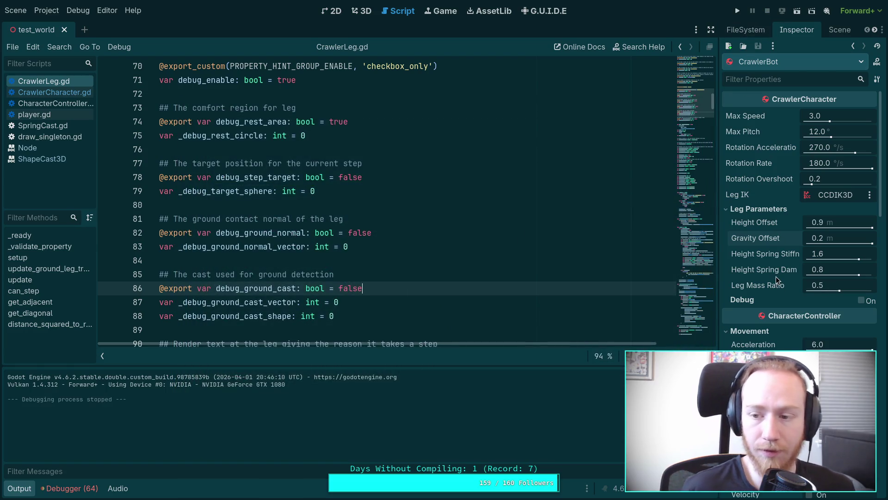
{"action": "mouse_move", "coordinate": [776, 276]}
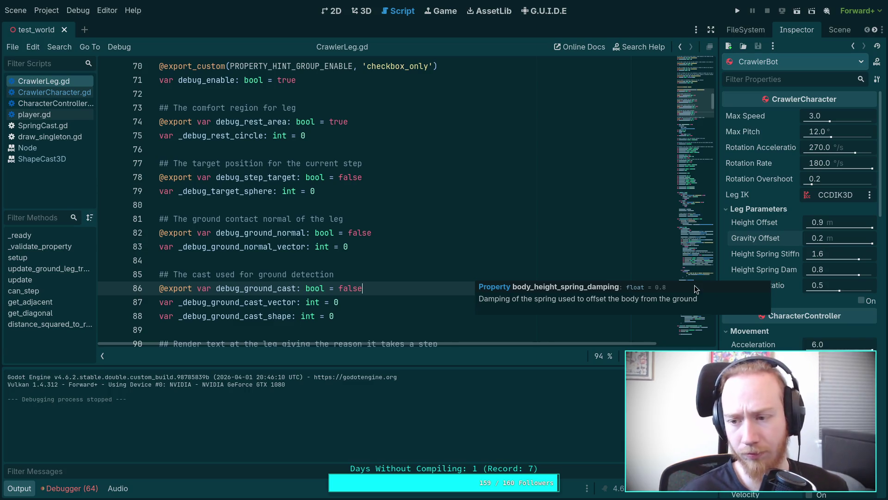
{"action": "left_click", "coordinate": [16, 488]}
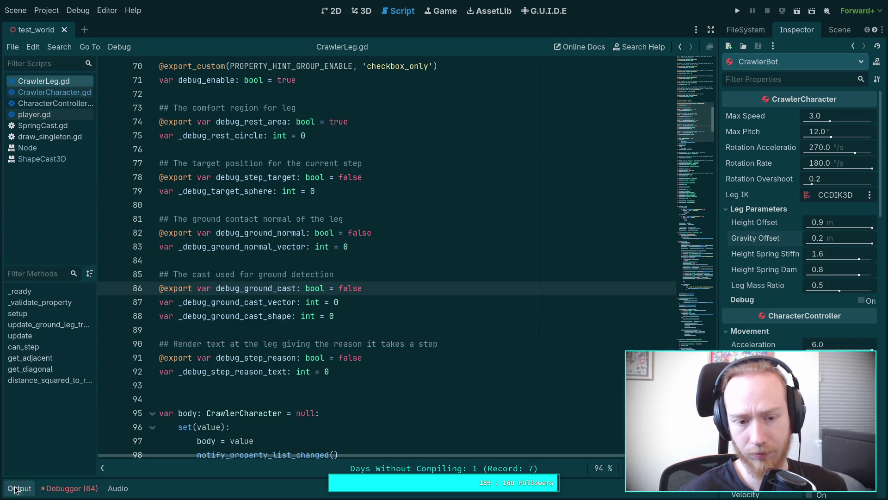
{"action": "left_click", "coordinate": [840, 30]}
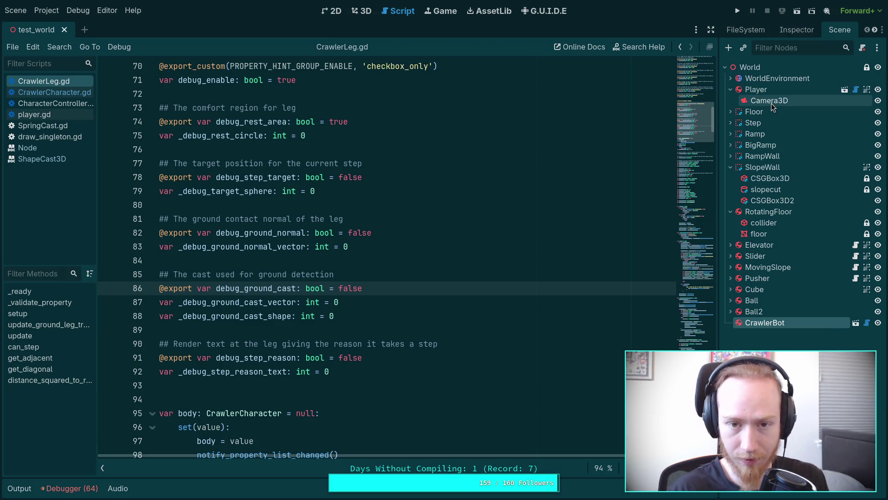
Frame the CrawlerBot in the 3D view and lift it slightly upward.
{"action": "left_click", "coordinate": [362, 11]}
{"action": "key", "text": "f"}
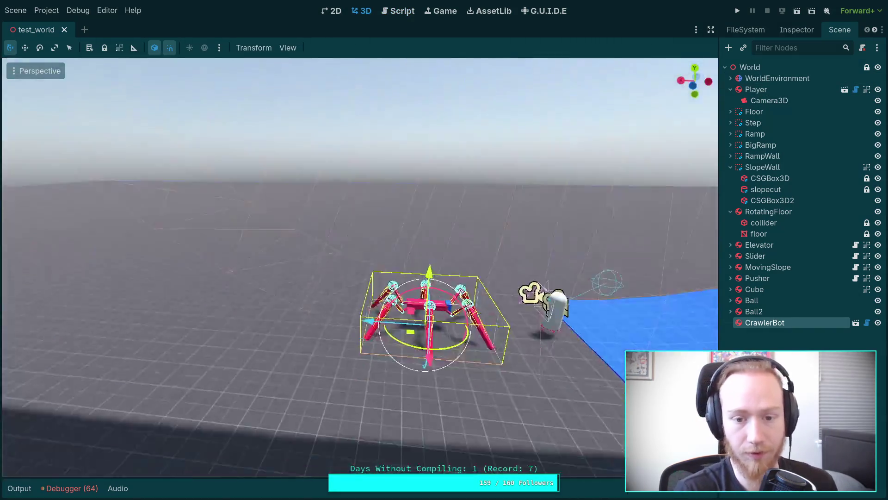
{"action": "scroll", "coordinate": [337, 263], "scroll_direction": "up", "scroll_amount": 2}
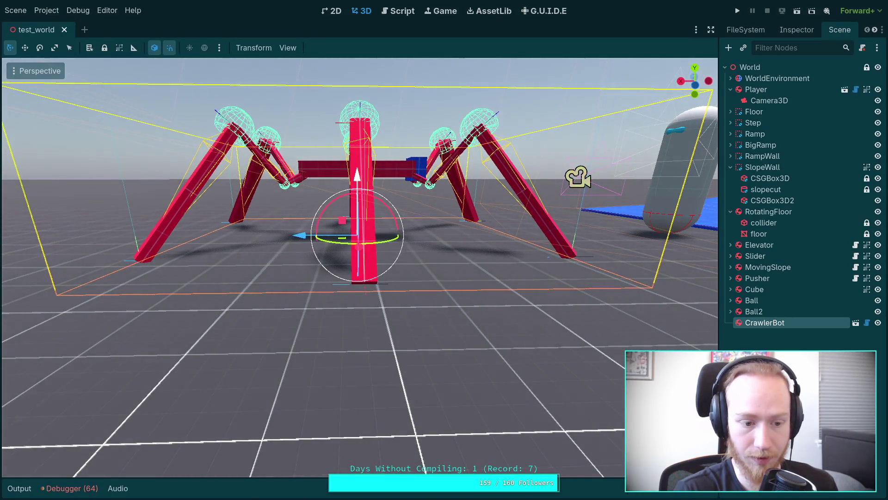
{"action": "left_click_drag", "start_coordinate": [354, 176], "coordinate": [353, 163]}
{"action": "left_click_drag", "start_coordinate": [447, 192], "coordinate": [445, 192]}
Save the test_world scene and show the CrawlerBot's properties in the Inspector.
{"action": "key", "text": "ctrl+s"}
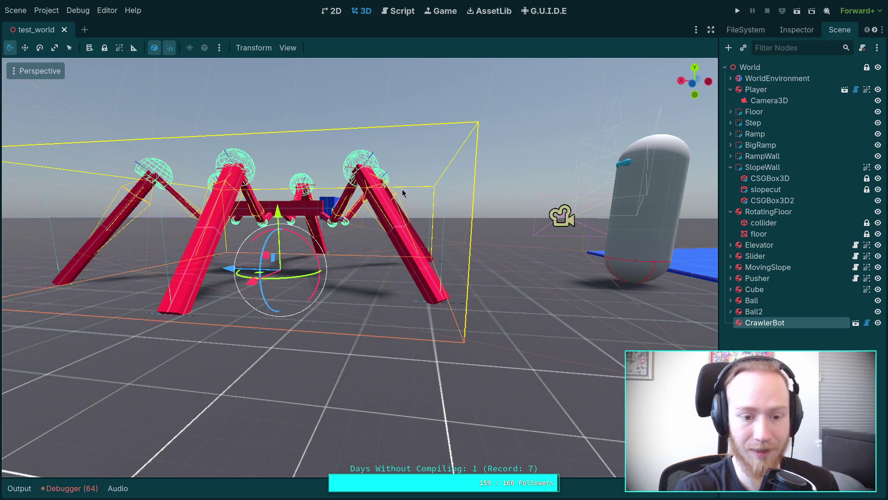
{"action": "scroll", "coordinate": [403, 193], "scroll_direction": "down", "scroll_amount": 5}
{"action": "left_click", "coordinate": [793, 31]}
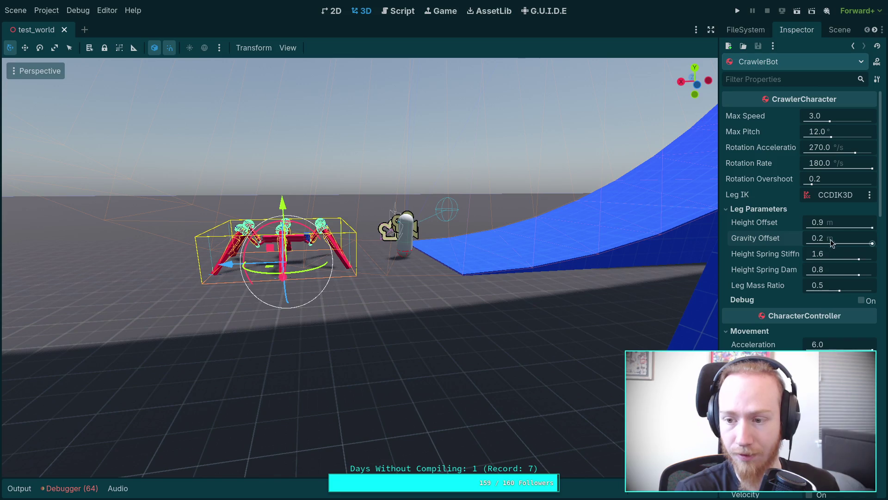
Set Gravity Offset to 0.5, run the game and walk the spider onto the blue ramp.
{"action": "type", "text": ".4"}
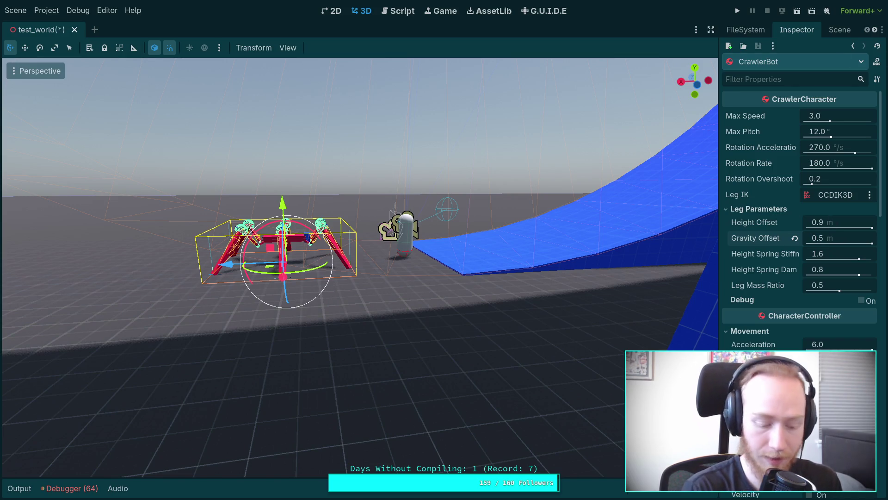
{"action": "left_click", "coordinate": [739, 10]}
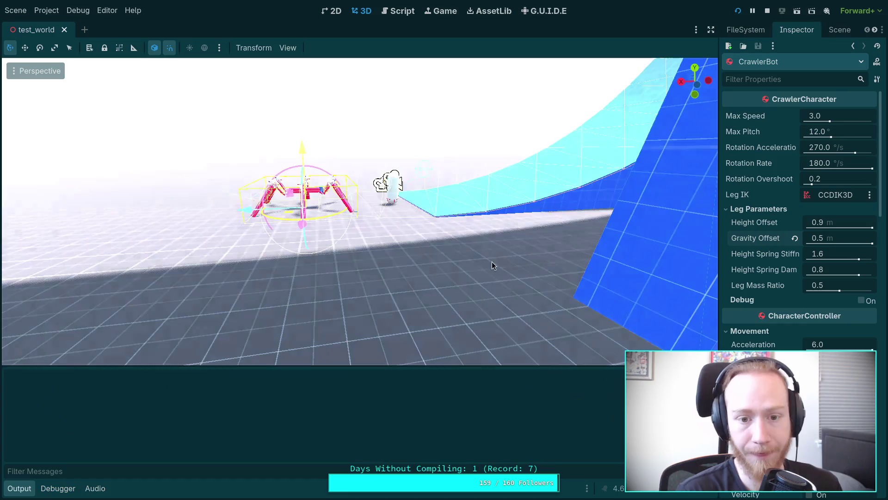
{"action": "key", "text": "w"}
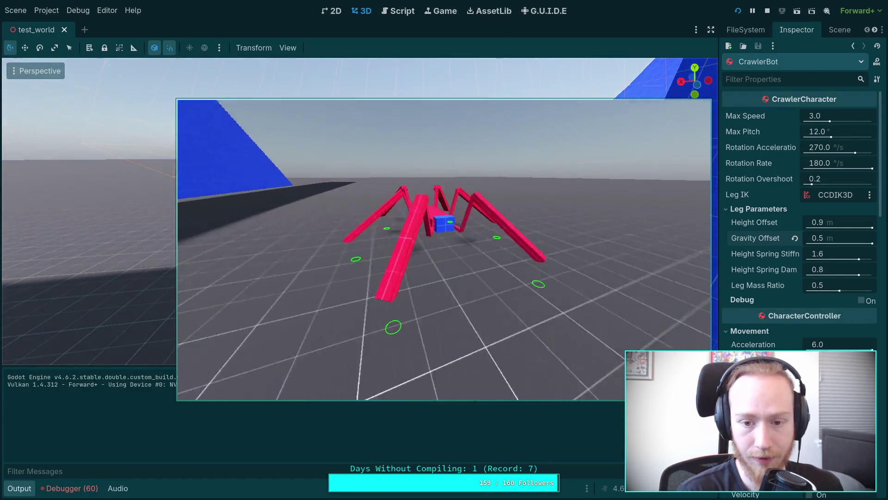
{"action": "key", "text": "w"}
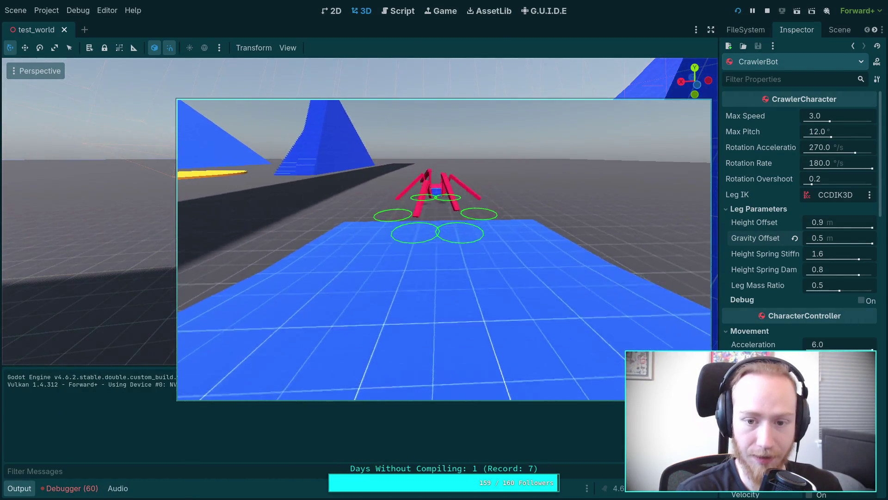
{"action": "key", "text": "w"}
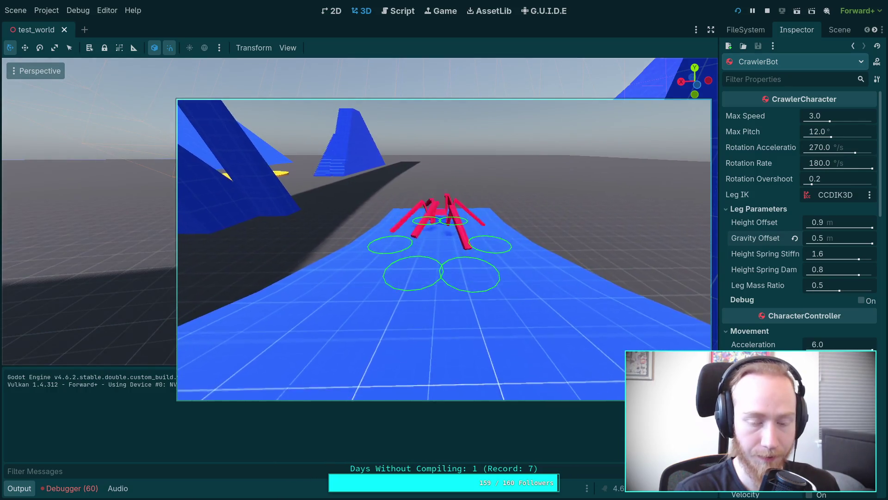
Steer the spider left and climb it up the curved blue ramp wall.
{"action": "key", "text": "w"}
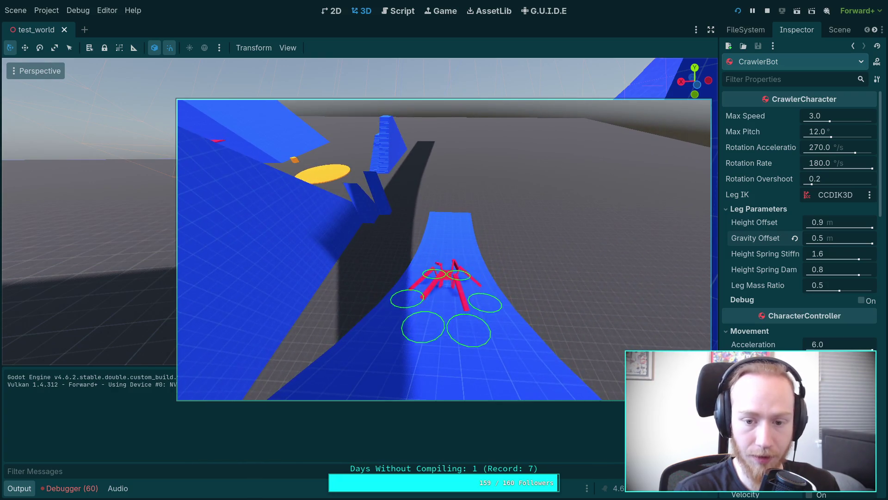
{"action": "key", "text": "w"}
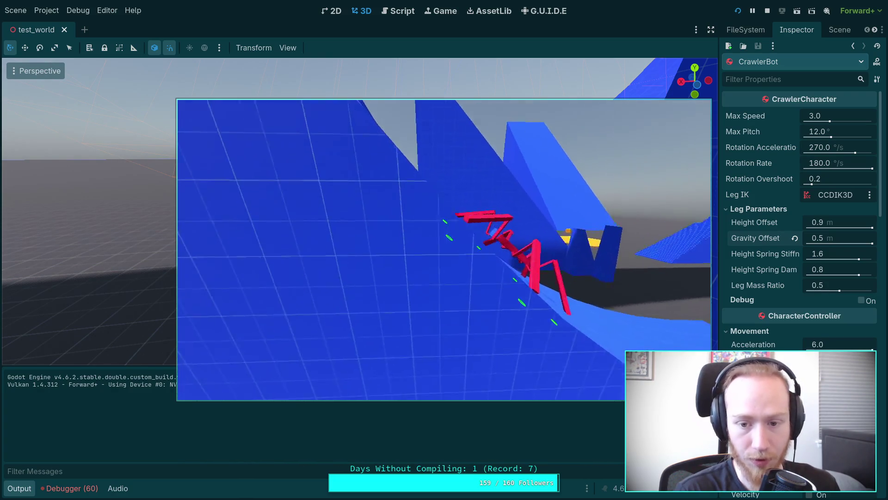
{"action": "key", "text": "w"}
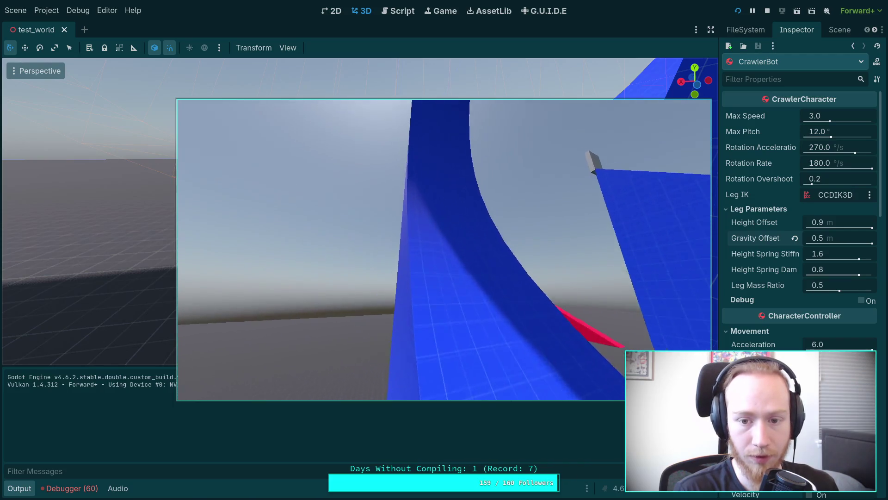
{"action": "key", "text": "w"}
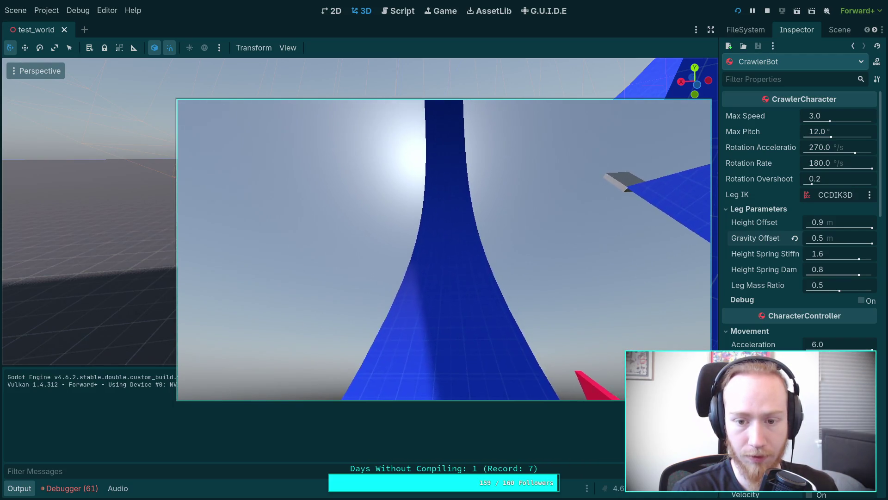
{"action": "key", "text": "w"}
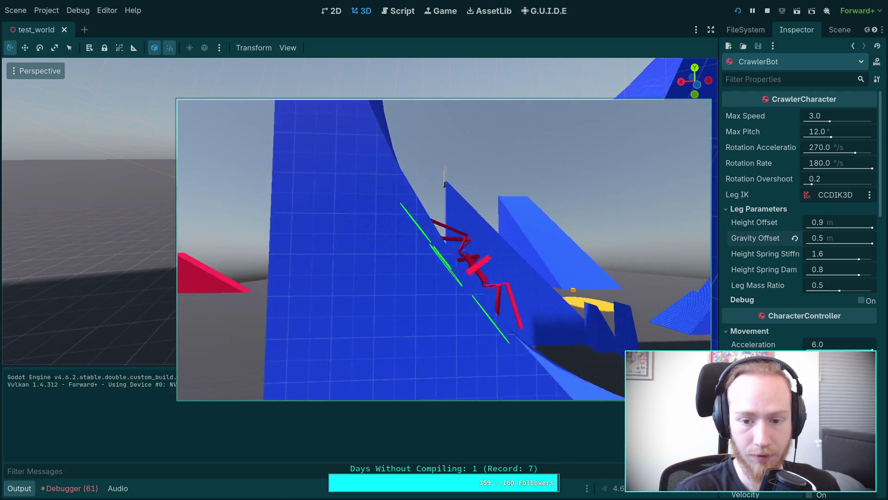
{"action": "key", "text": "w"}
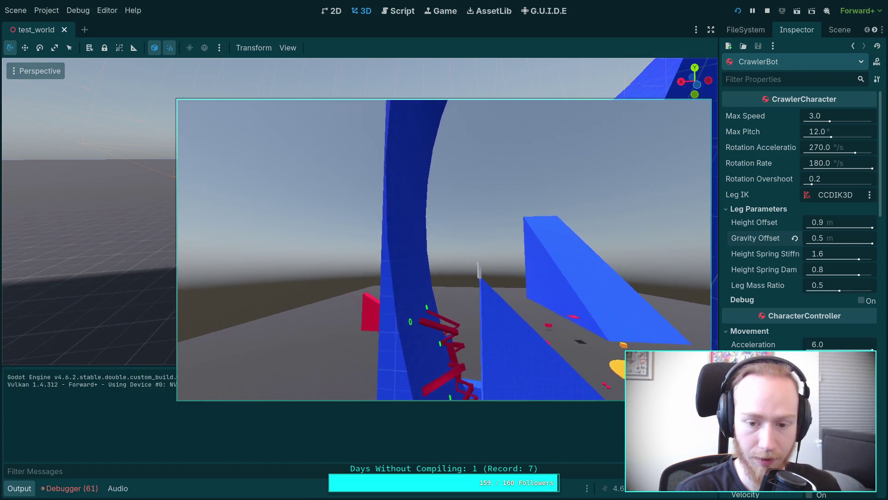
{"action": "key", "text": "w"}
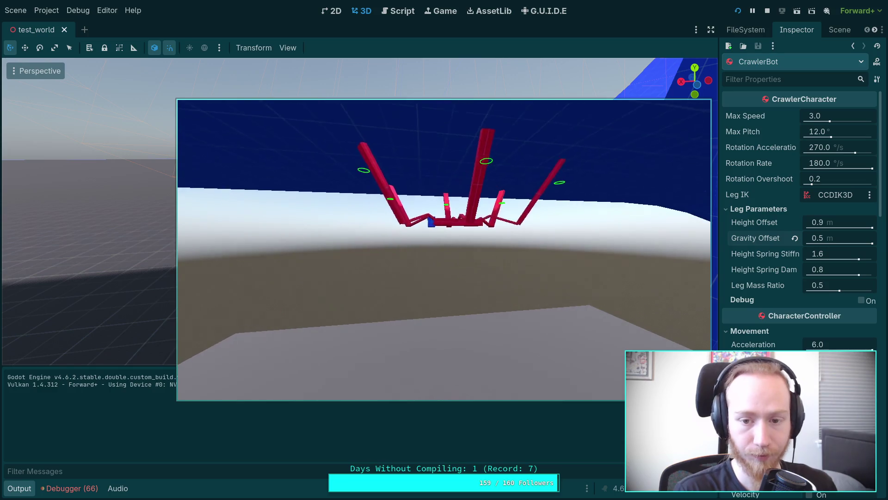
Stop the running game and reset Gravity Offset to its default 0.2.
{"action": "left_click", "coordinate": [795, 44]}
{"action": "left_click", "coordinate": [766, 13]}
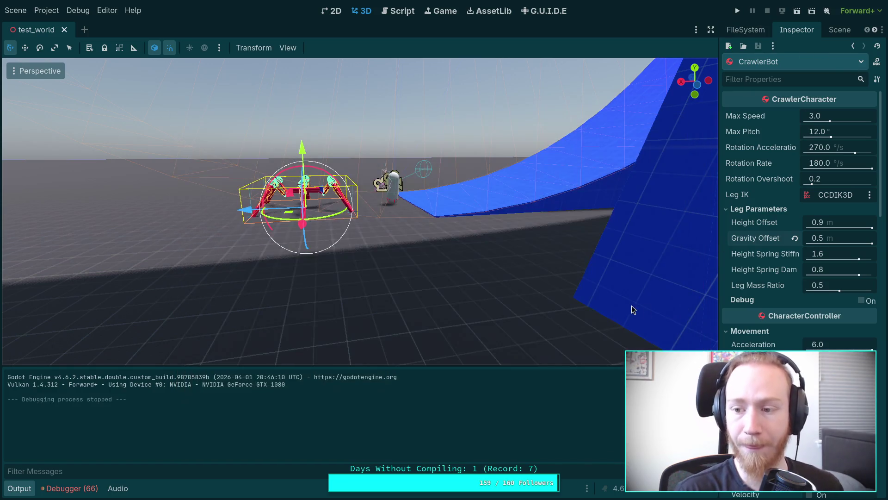
{"action": "left_click", "coordinate": [795, 239]}
In CrawlerCharacter.gd, change the body_gravity_offset default to 0.1 and save.
{"action": "left_click", "coordinate": [384, 17]}
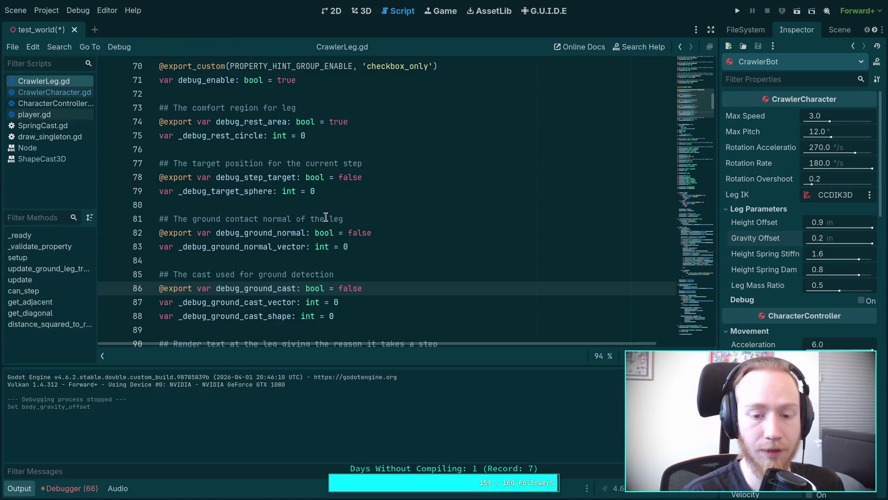
{"action": "scroll", "coordinate": [332, 222], "scroll_direction": "up", "scroll_amount": 8}
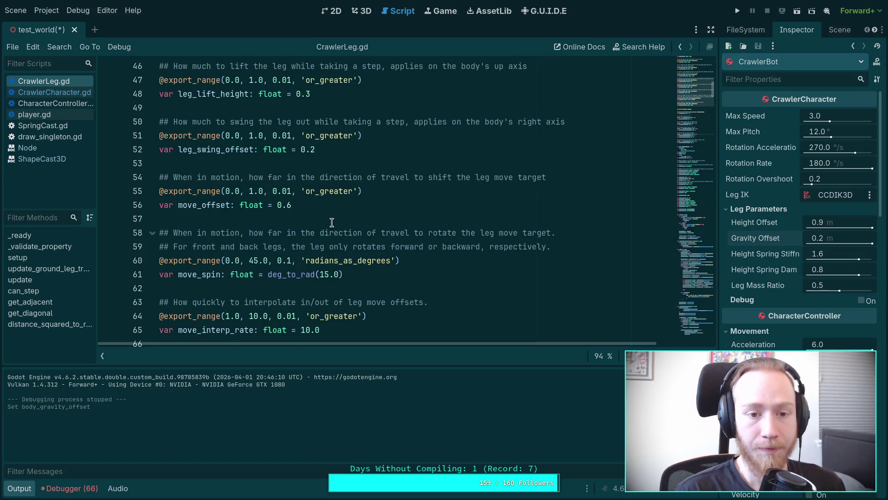
{"action": "scroll", "coordinate": [295, 223], "scroll_direction": "up", "scroll_amount": 8}
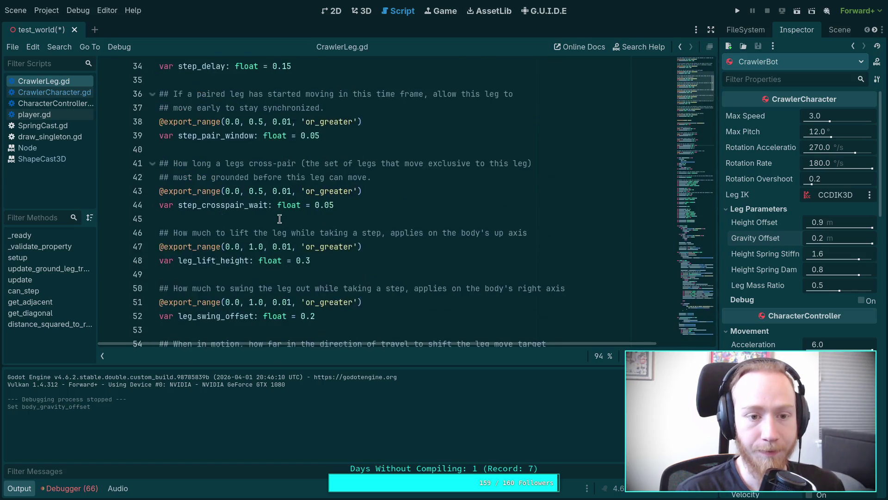
{"action": "left_click", "coordinate": [85, 95]}
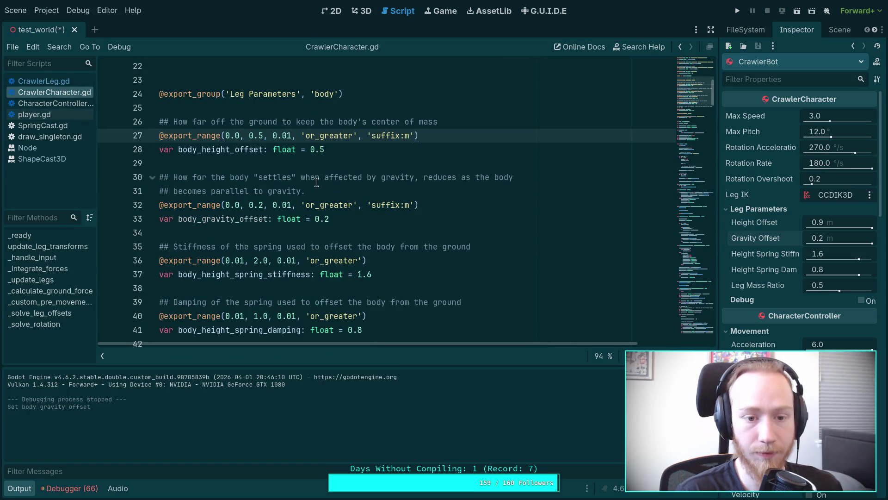
{"action": "left_click", "coordinate": [331, 218]}
{"action": "type", "text": "1"}
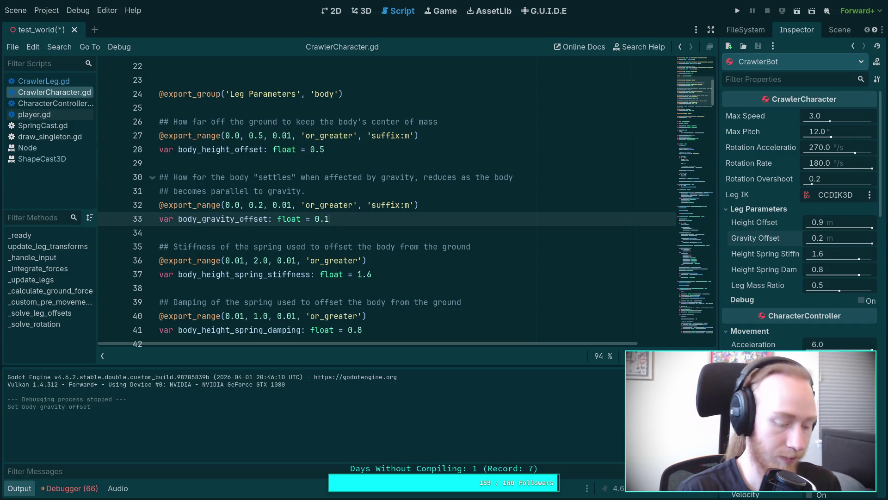
{"action": "key", "text": "ctrl+s"}
Open the CrawlerBot scene and expand its leg parameters group in the Inspector.
{"action": "left_click", "coordinate": [20, 489]}
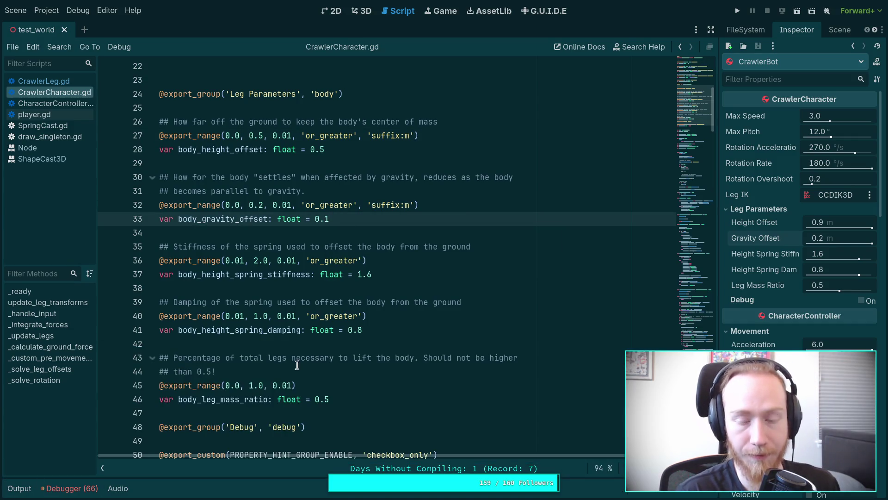
{"action": "left_click", "coordinate": [528, 256]}
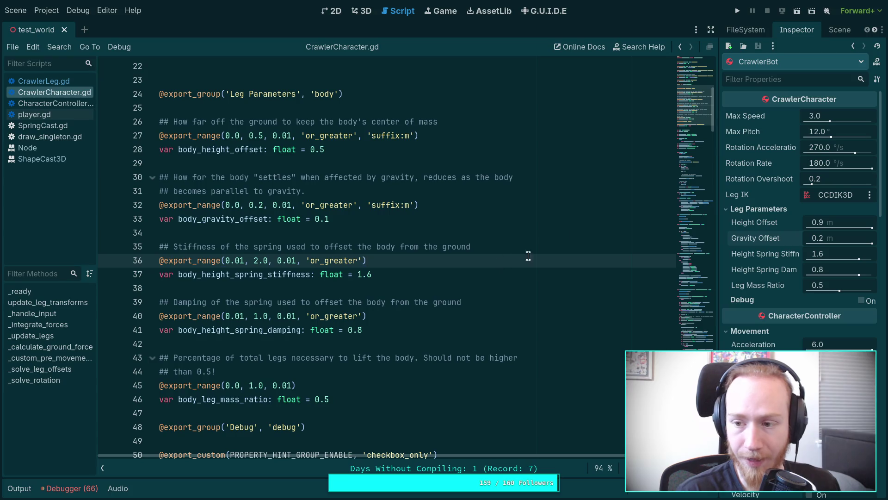
{"action": "left_click", "coordinate": [839, 29]}
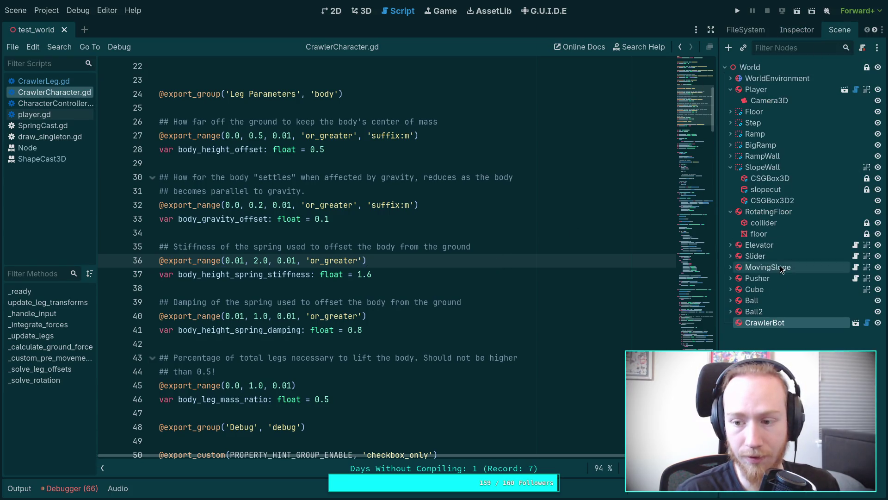
{"action": "left_click", "coordinate": [793, 26]}
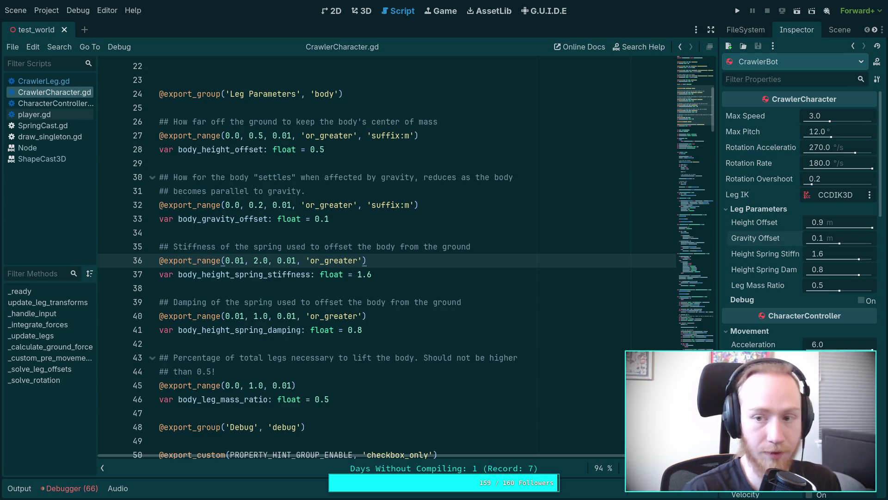
{"action": "left_click", "coordinate": [837, 28]}
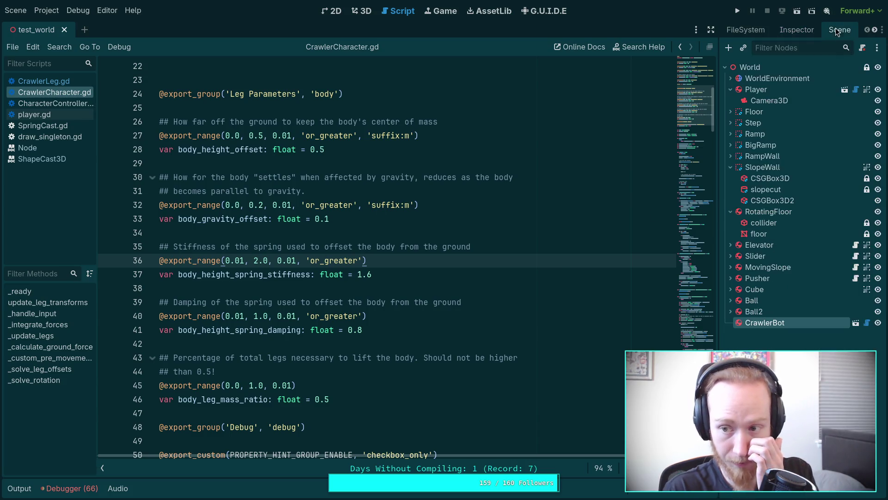
{"action": "left_click", "coordinate": [852, 327]}
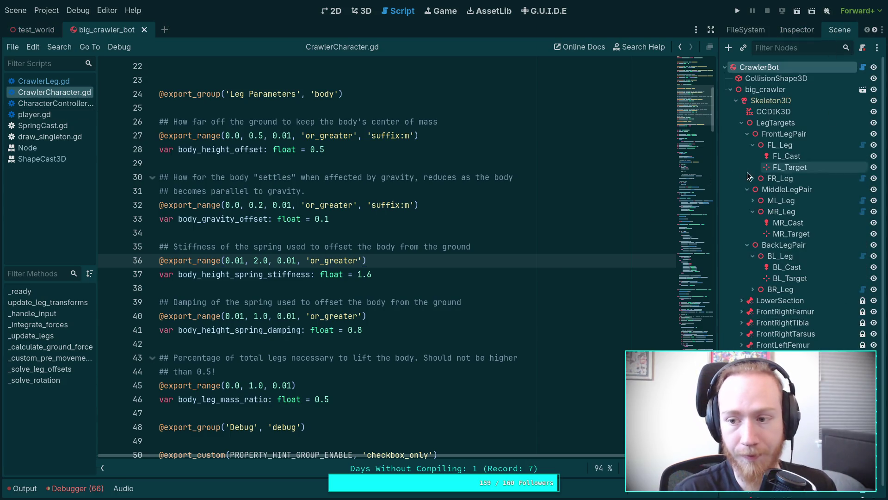
{"action": "left_click", "coordinate": [792, 33]}
{"action": "left_click", "coordinate": [759, 210]}
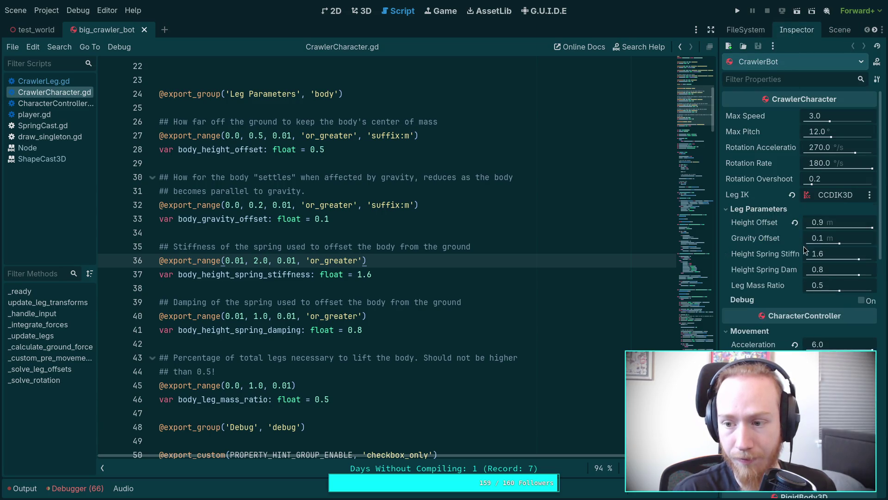
Close the big_crawler_bot scene, keeping test_world, and switch to the Crawler Bot notes.
{"action": "left_click", "coordinate": [144, 30]}
{"action": "left_click", "coordinate": [474, 176]}
{"action": "key", "text": "alt+Tab"}
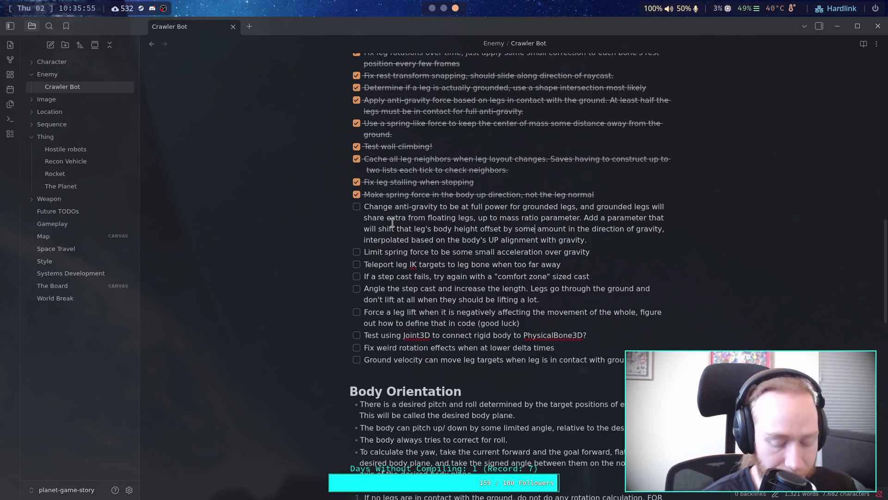
Return to CrawlerCharacter.gd and look over the leg loop in _solve_leg_offsets.
{"action": "key", "text": "alt+Tab"}
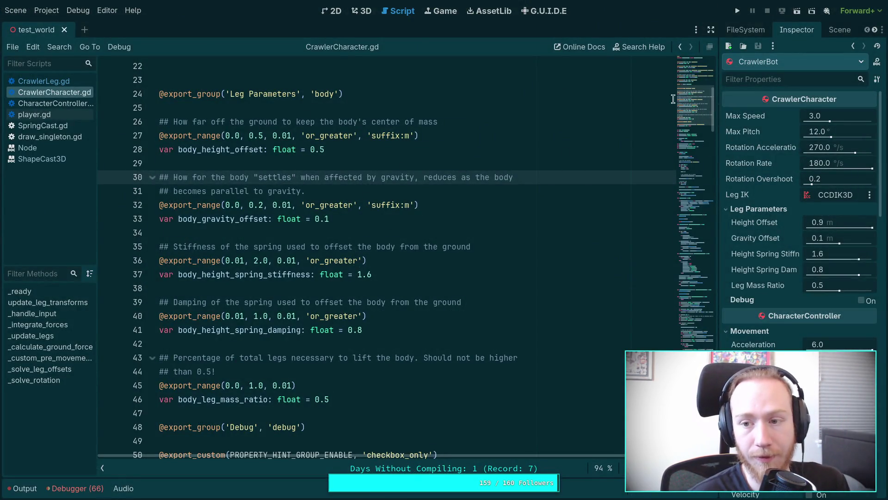
{"action": "scroll", "coordinate": [707, 103], "scroll_direction": "down", "scroll_amount": 20}
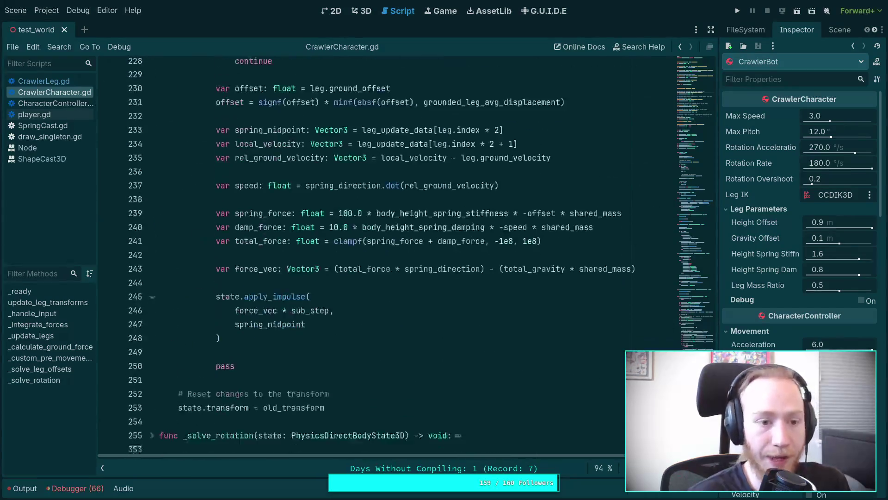
{"action": "scroll", "coordinate": [297, 445], "scroll_direction": "up", "scroll_amount": 3}
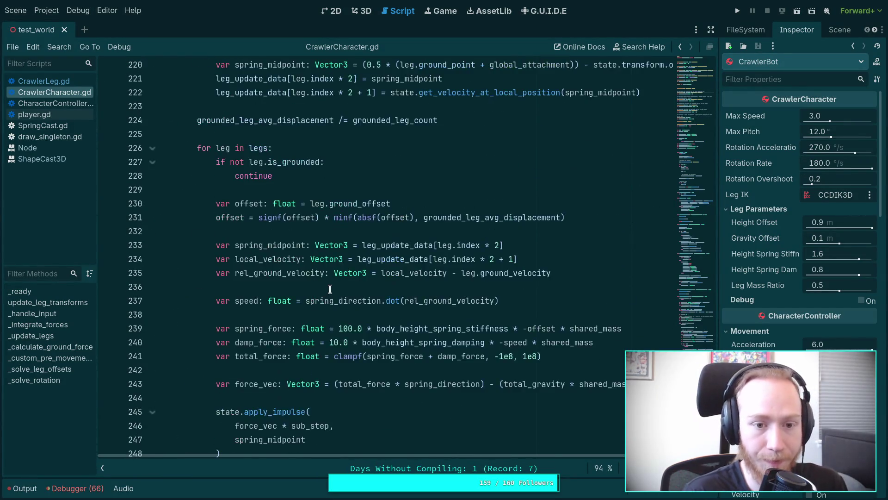
{"action": "scroll", "coordinate": [330, 289], "scroll_direction": "up", "scroll_amount": 2}
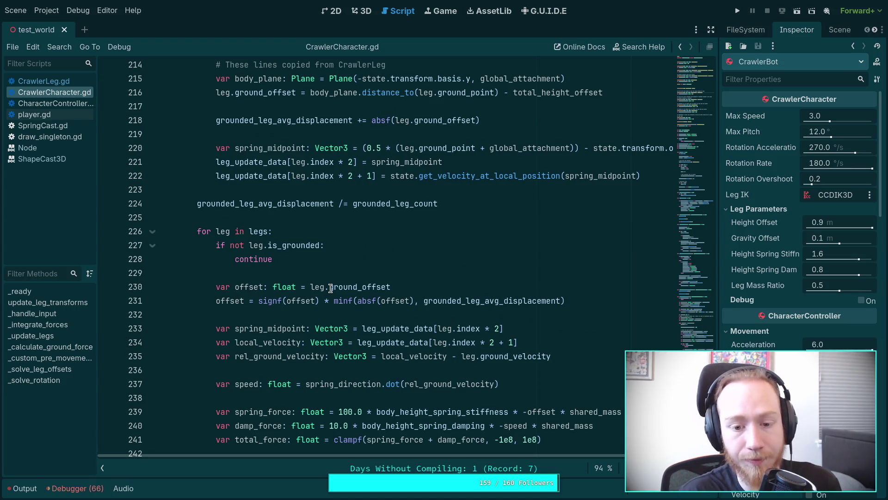
{"action": "scroll", "coordinate": [331, 288], "scroll_direction": "down", "scroll_amount": 3}
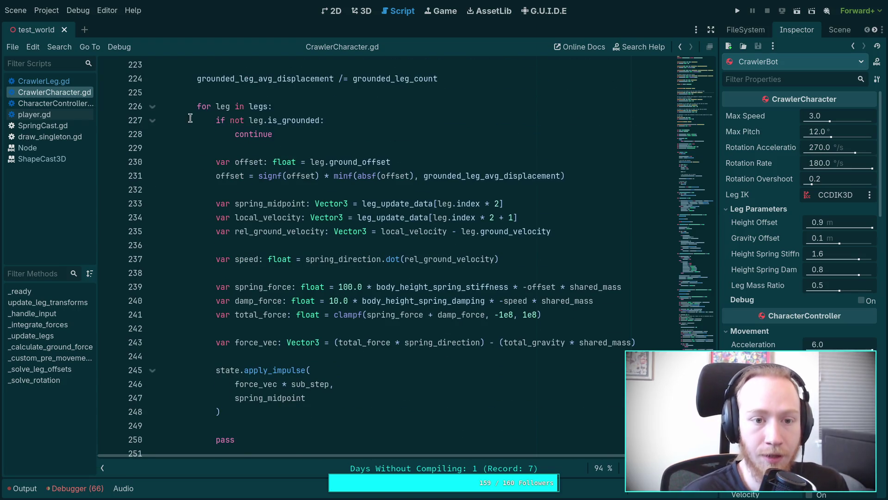
{"action": "mouse_move", "coordinate": [192, 105]}
{"action": "left_mouse_down"}
{"action": "mouse_move", "coordinate": [229, 153]}
{"action": "mouse_move", "coordinate": [278, 429]}
{"action": "mouse_move", "coordinate": [262, 435]}
{"action": "mouse_move", "coordinate": [259, 413]}
{"action": "left_mouse_up"}
Try replacing the pass after apply_impulse with blank lines, check shared_mass usage, then undo.
{"action": "key", "text": "BackSpace"}
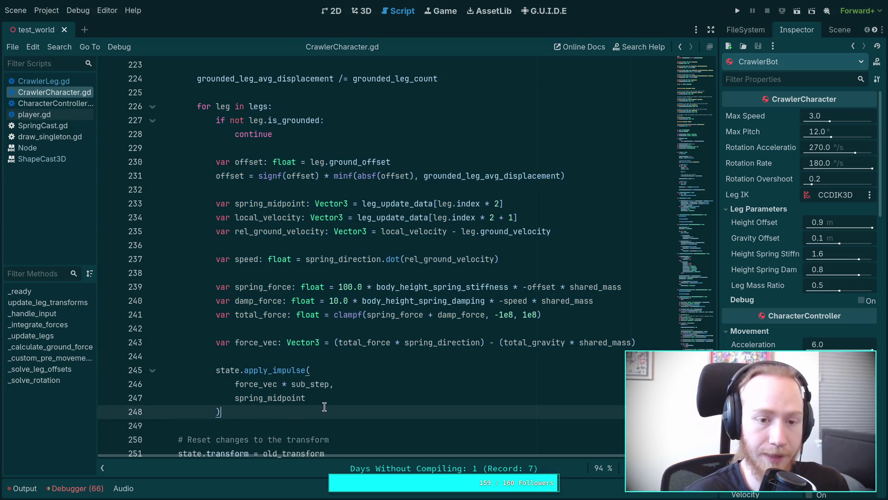
{"action": "key", "text": "Return"}
{"action": "key", "text": "Return"}
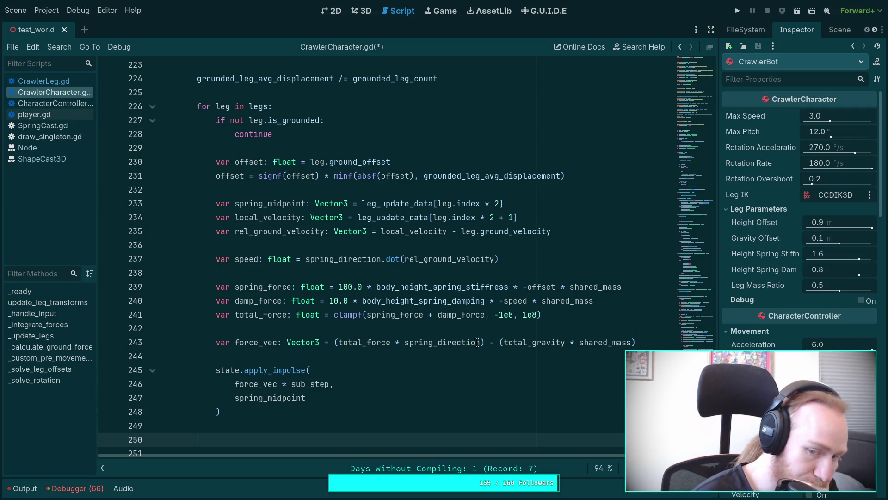
{"action": "double_click", "coordinate": [586, 342]}
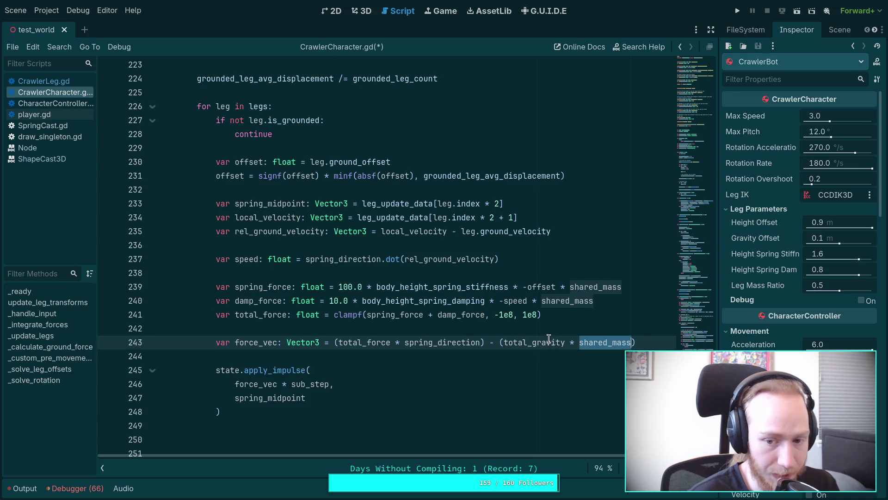
{"action": "scroll", "coordinate": [550, 340], "scroll_direction": "up", "scroll_amount": 5}
{"action": "scroll", "coordinate": [432, 315], "scroll_direction": "up", "scroll_amount": 12}
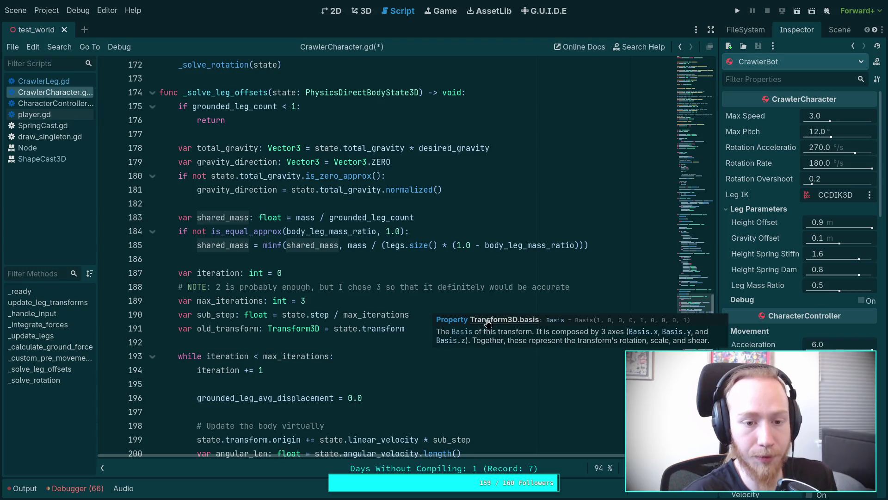
{"action": "scroll", "coordinate": [427, 309], "scroll_direction": "down", "scroll_amount": 10}
{"action": "scroll", "coordinate": [427, 310], "scroll_direction": "down", "scroll_amount": 11}
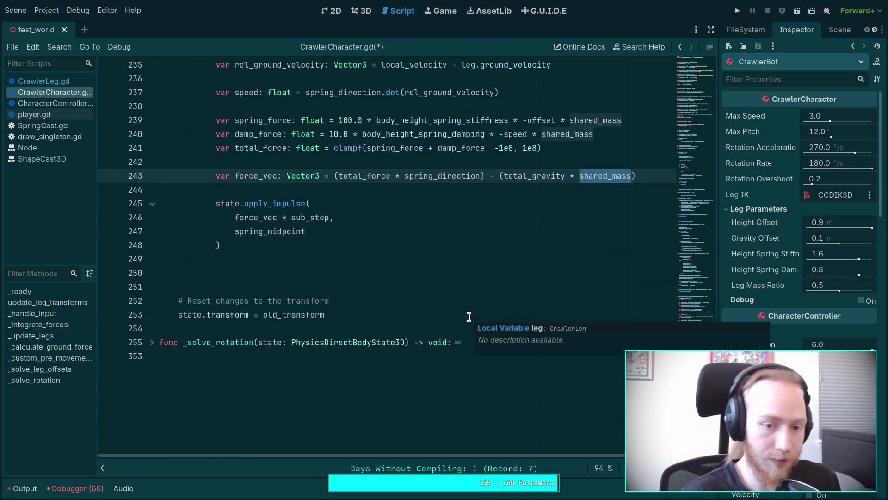
{"action": "key", "text": "ctrl+z"}
{"action": "key", "text": "ctrl+z"}
{"action": "key", "text": "ctrl+z"}
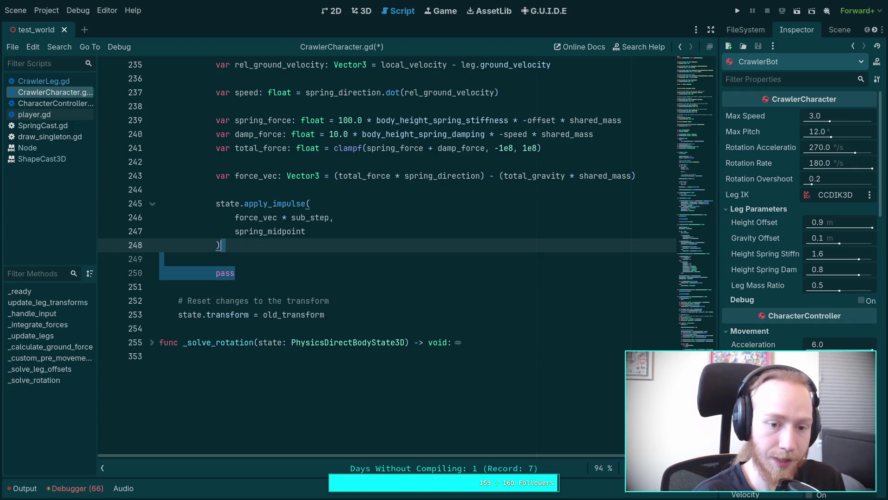
Save the script and review the changes with git status and git diff.
{"action": "key", "text": "ctrl+s"}
{"action": "key", "text": "super+1"}
{"action": "type", "text": "git"}
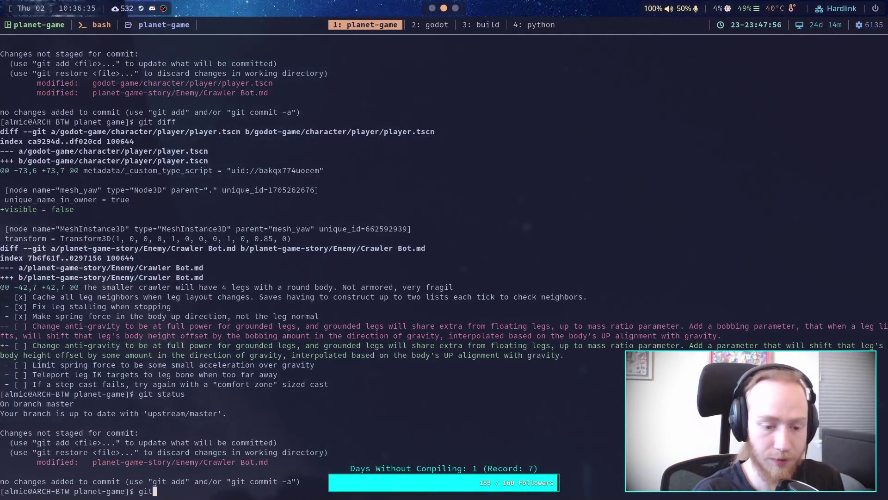
{"action": "type", "text": " status"}
{"action": "key", "text": "Return"}
{"action": "type", "text": "g"}
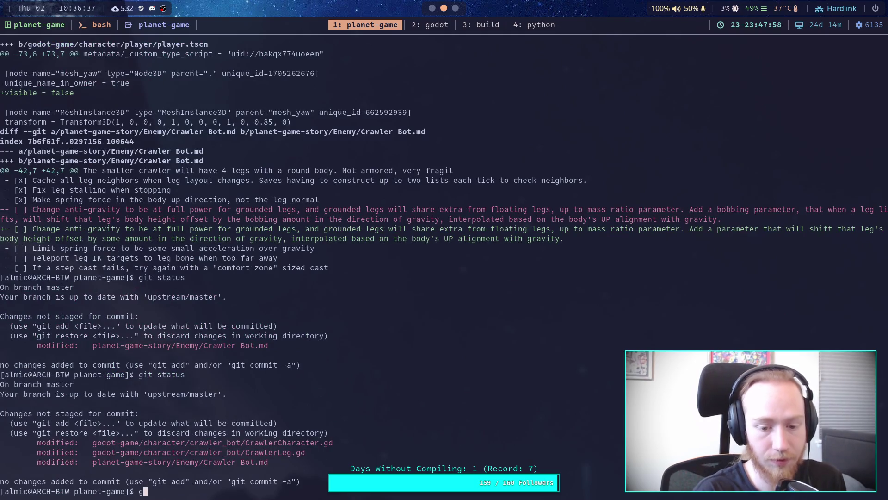
{"action": "type", "text": "it diff"}
{"action": "key", "text": "Return"}
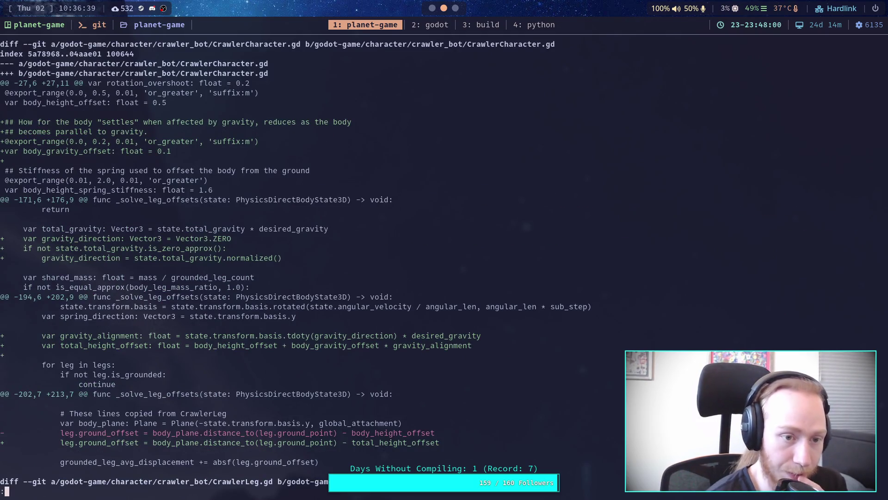
{"action": "scroll", "coordinate": [296, 259], "scroll_direction": "down", "scroll_amount": 9}
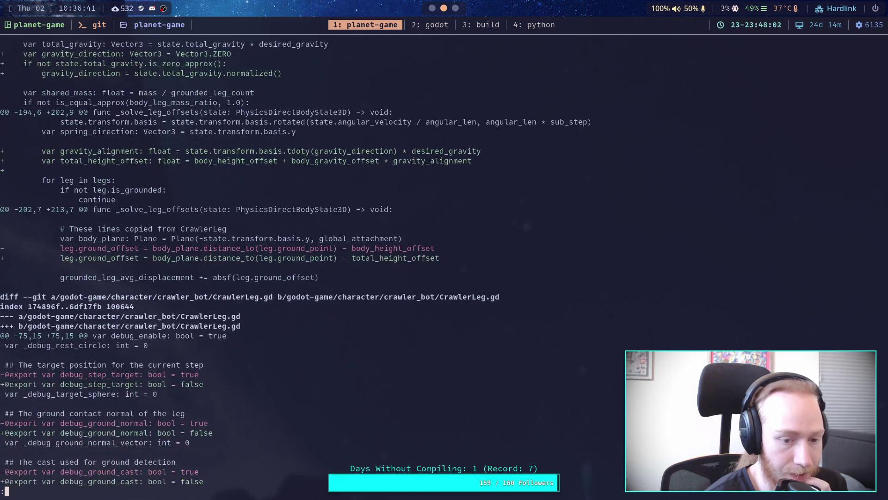
{"action": "scroll", "coordinate": [312, 262], "scroll_direction": "down", "scroll_amount": 3}
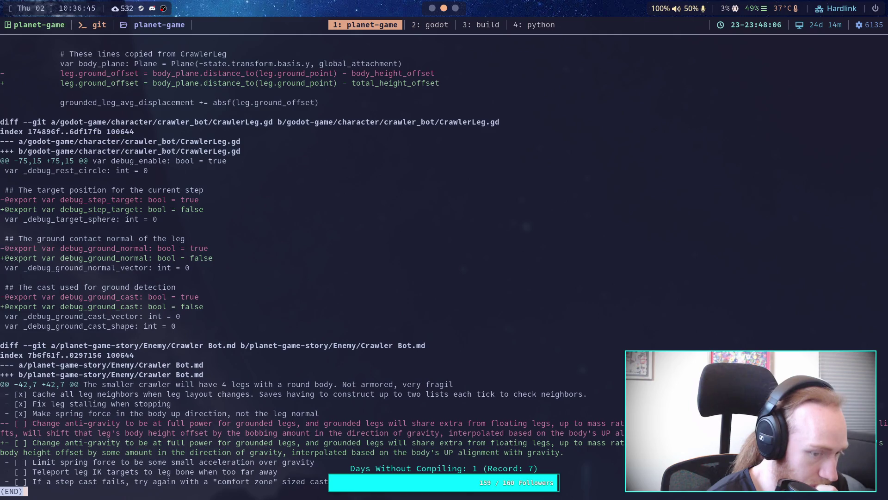
{"action": "scroll", "coordinate": [425, 259], "scroll_direction": "up", "scroll_amount": 8}
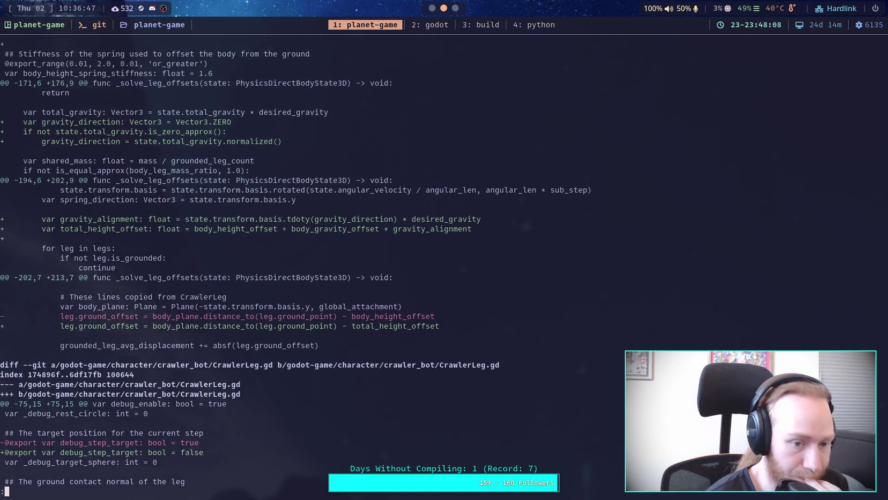
{"action": "scroll", "coordinate": [424, 259], "scroll_direction": "up", "scroll_amount": 3}
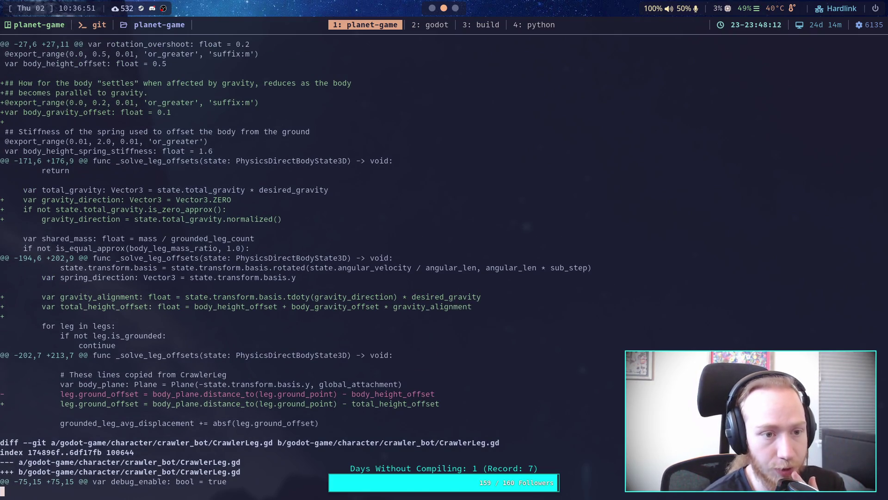
{"action": "scroll", "coordinate": [425, 259], "scroll_direction": "up", "scroll_amount": 1}
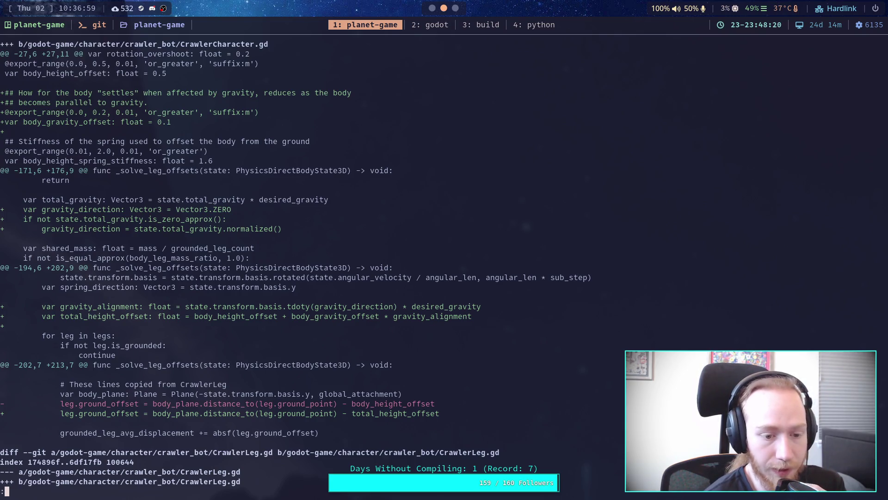
Stage all changes with git add . and start a git commit.
{"action": "type", "text": "qg"}
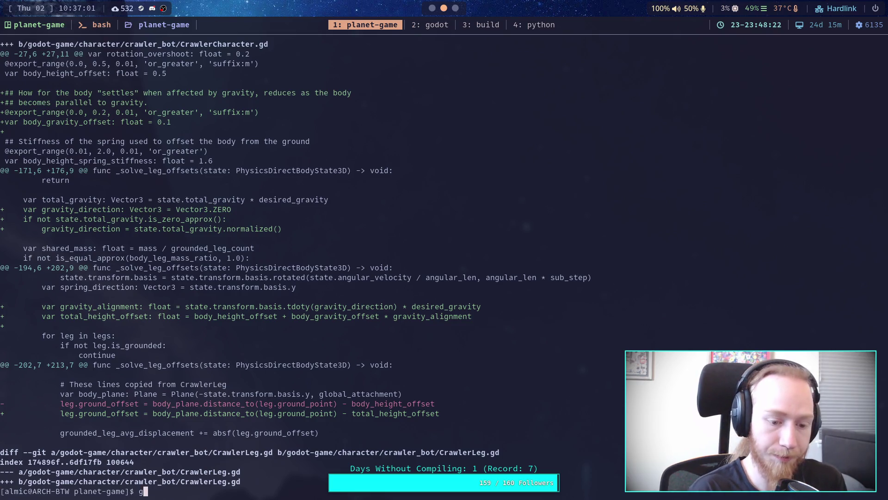
{"action": "type", "text": "it add "}
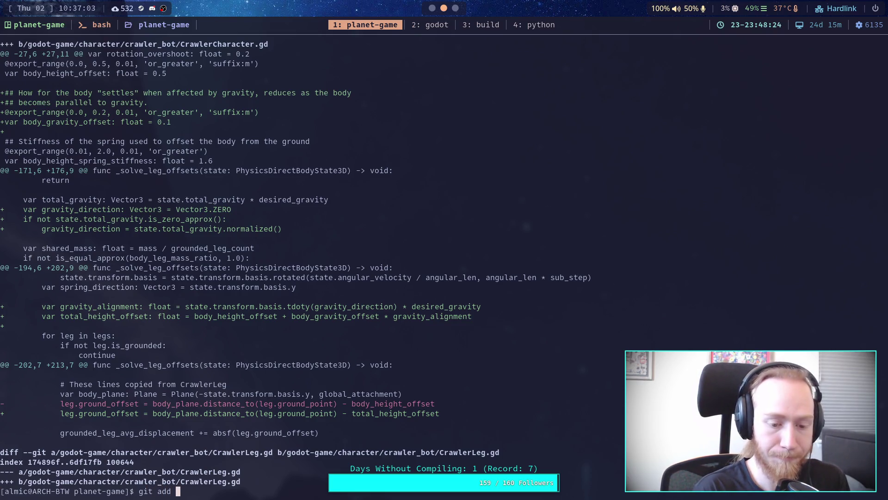
{"action": "type", "text": "."}
{"action": "key", "text": "Return"}
{"action": "type", "text": "gi"}
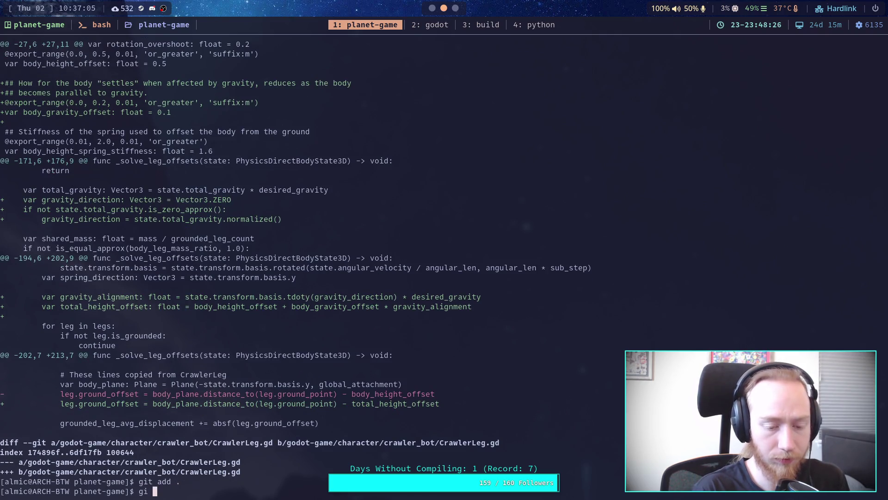
{"action": "key", "text": "BackSpace"}
{"action": "type", "text": "t commit"}
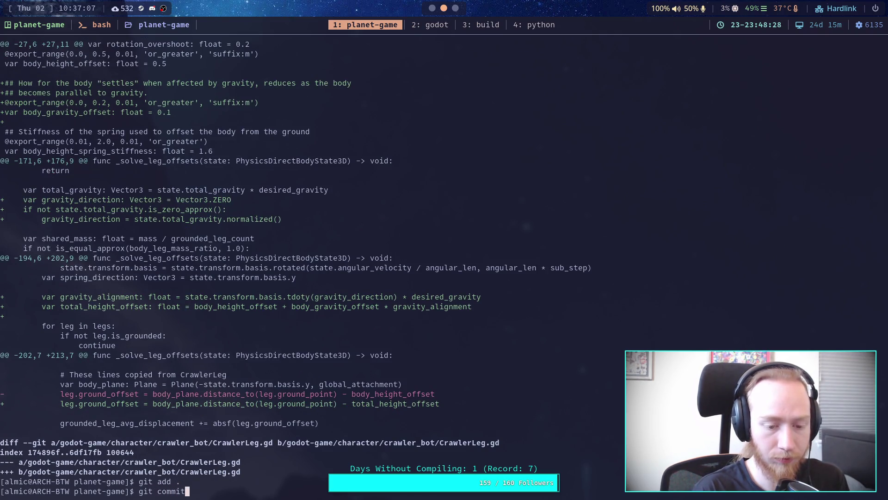
{"action": "key", "text": "Return"}
Write the commit message 'Work on Crawler gravity, settle and hang effect' with a spring-offset interpolation bullet.
{"action": "type", "text": "iWor"}
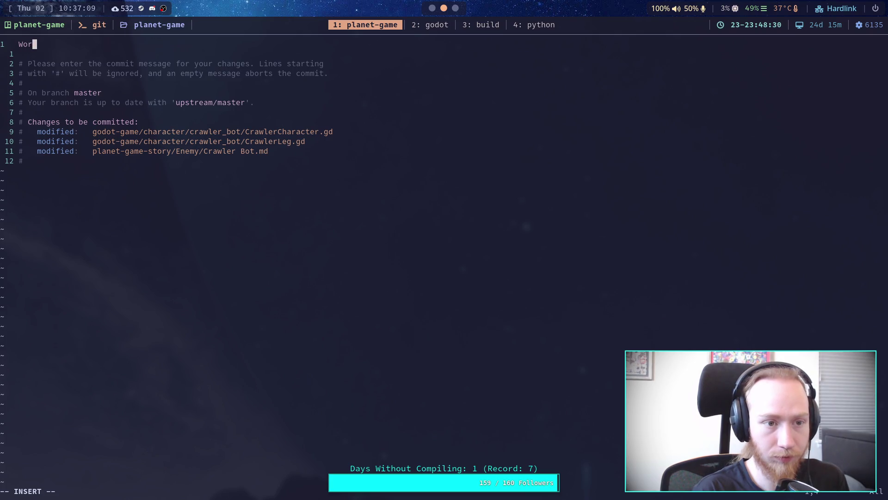
{"action": "type", "text": "k on "}
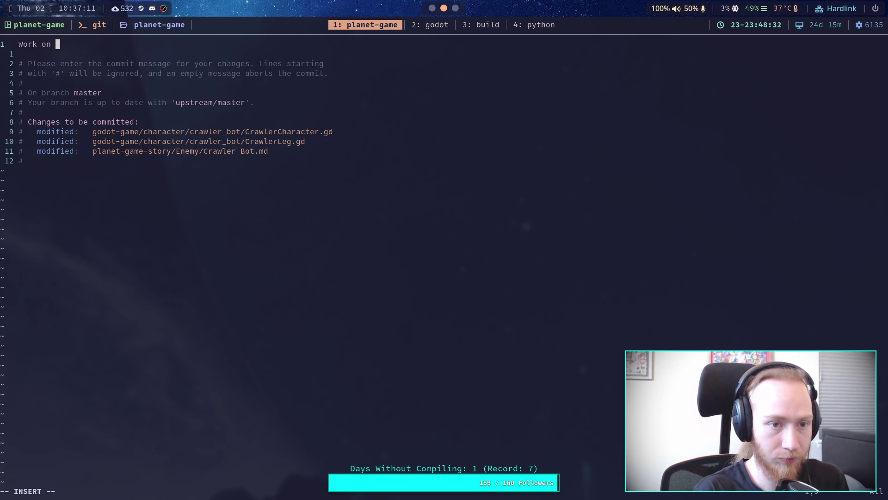
{"action": "type", "text": "Crawler gra"}
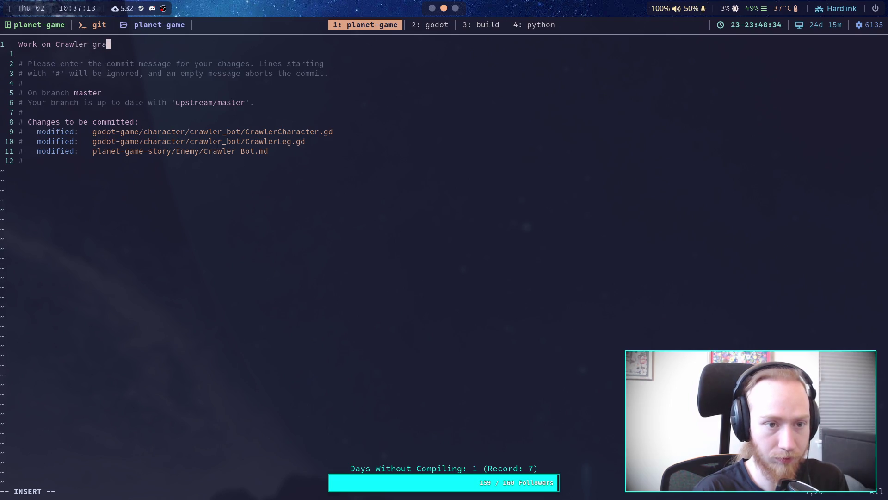
{"action": "type", "text": "vity, "}
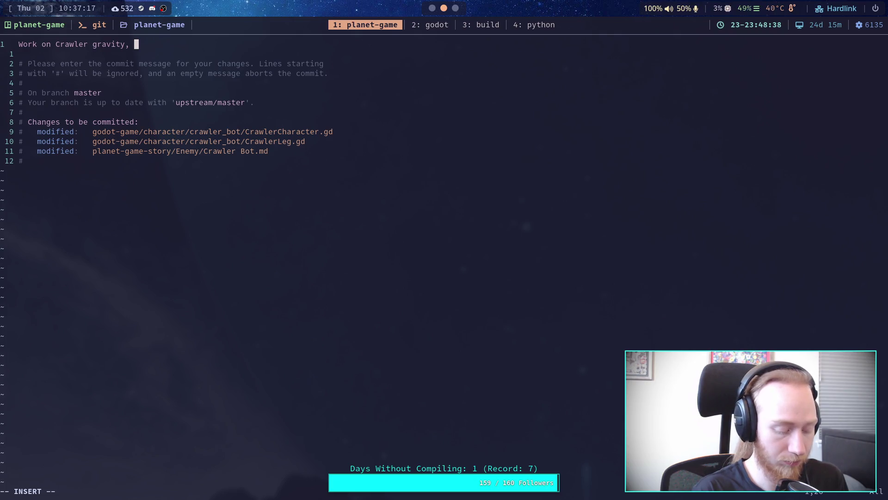
{"action": "type", "text": "no"}
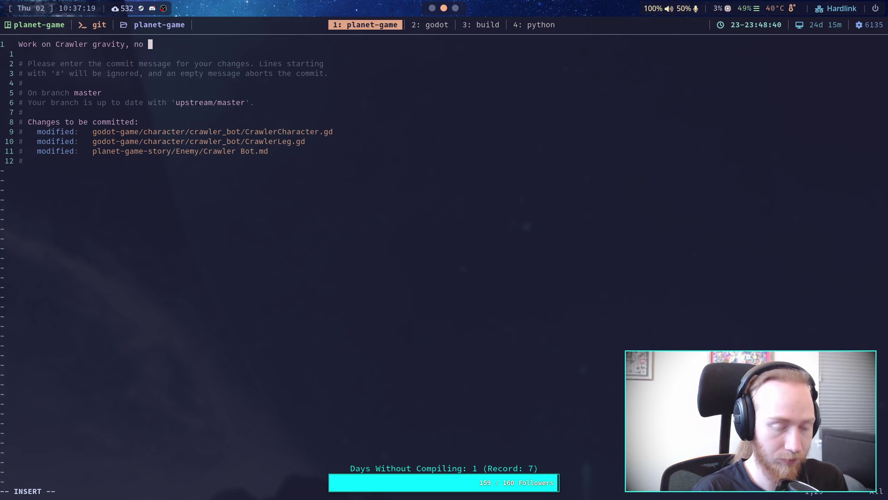
{"action": "key", "text": "BackSpace"}
{"action": "key", "text": "BackSpace"}
{"action": "key", "text": "BackSpace"}
{"action": "type", "text": "settle and "}
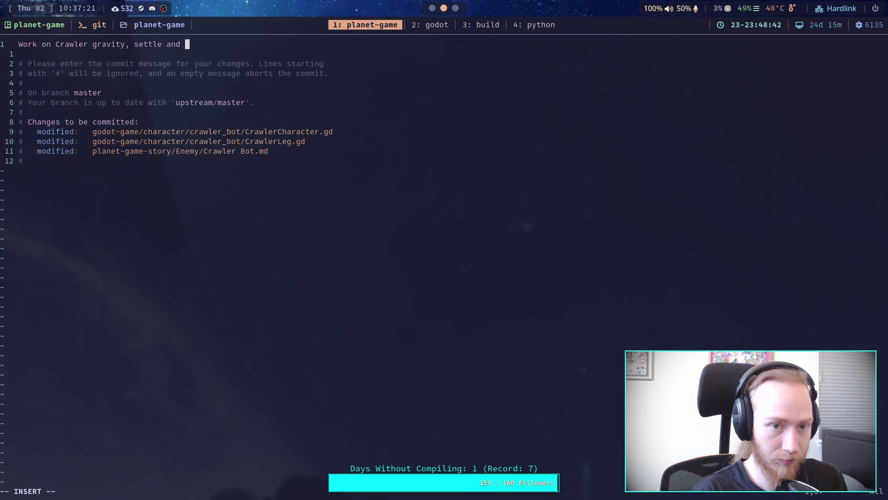
{"action": "type", "text": "hang effect"}
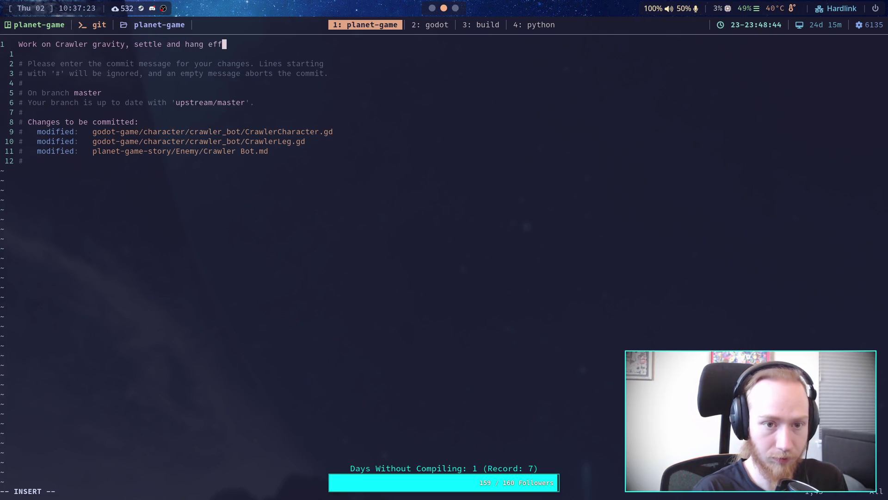
{"action": "key", "text": "Return"}
{"action": "key", "text": "Return"}
{"action": "type", "text": "- "}
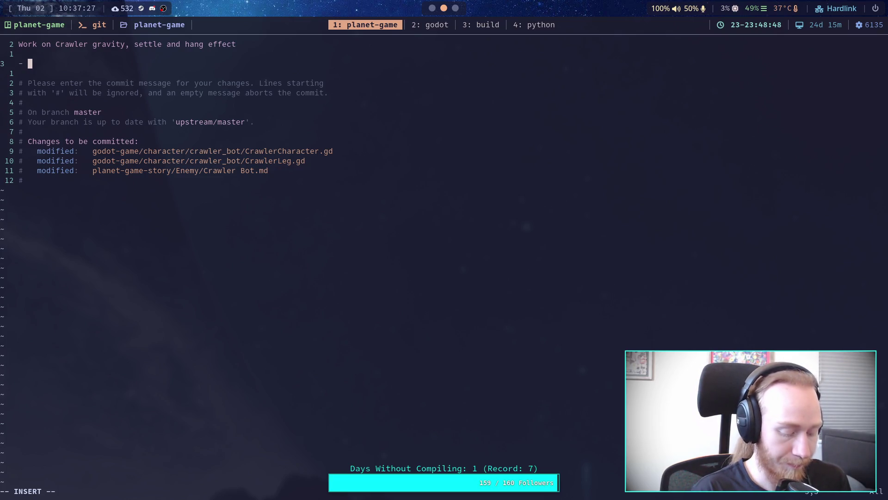
{"action": "type", "text": "Interpolate spri"}
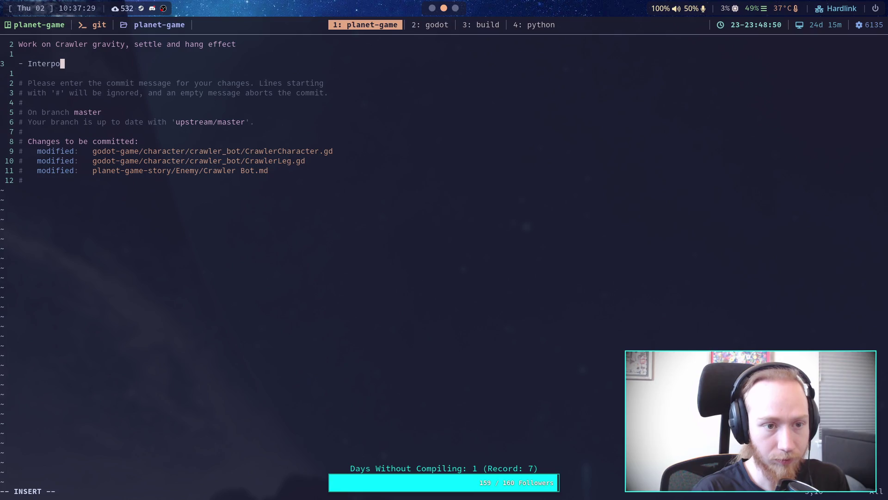
{"action": "type", "text": "ng offsets ma"}
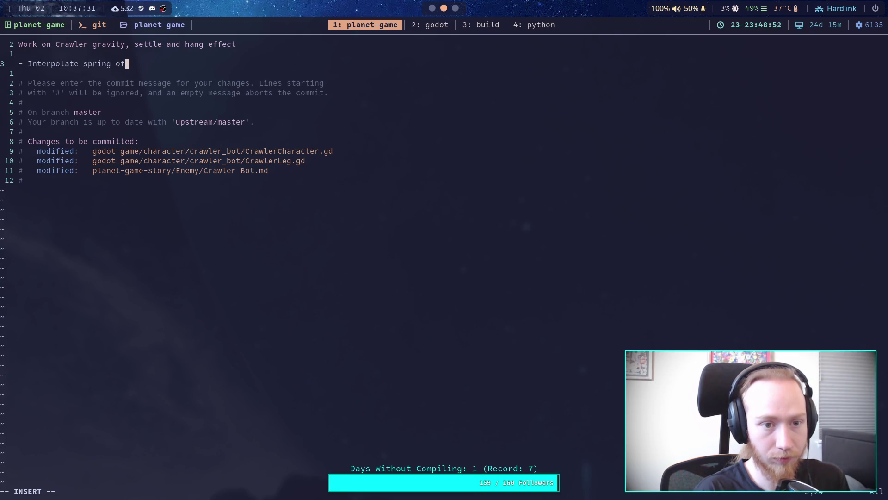
{"action": "key", "text": "BackSpace"}
{"action": "key", "text": "BackSpace"}
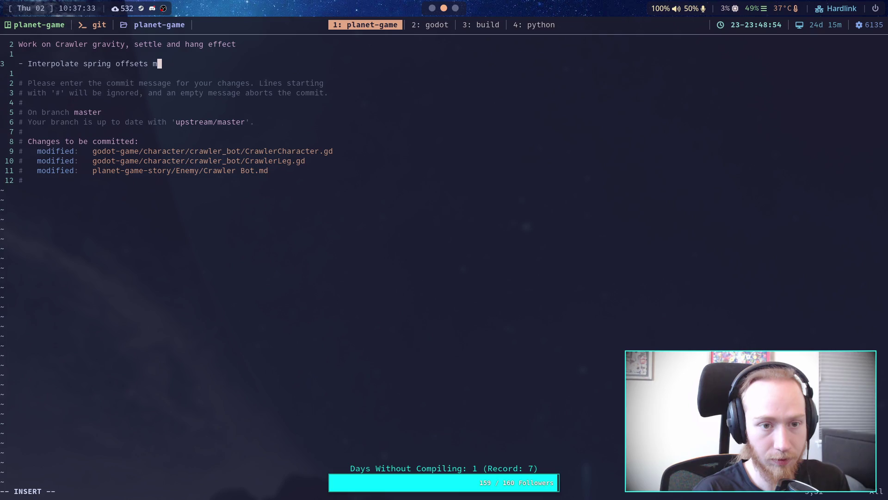
{"action": "type", "text": "bas"}
{"action": "type", "text": "ed on"}
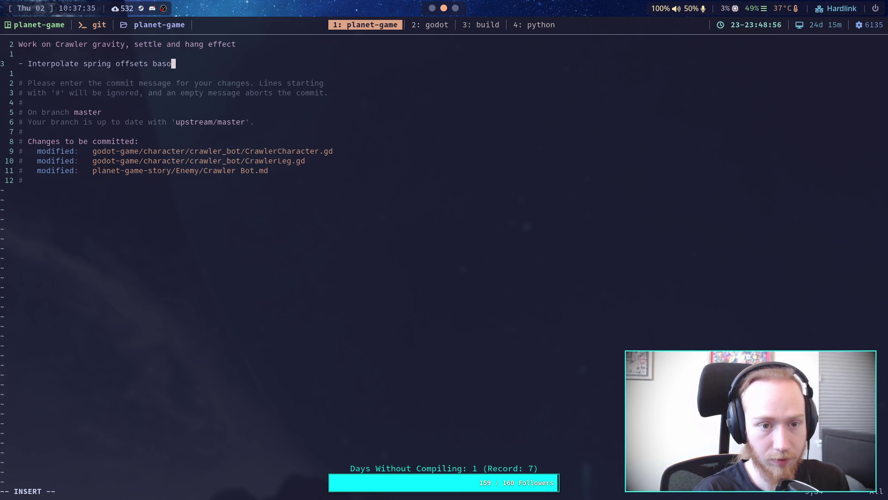
{"action": "type", "text": " their work"}
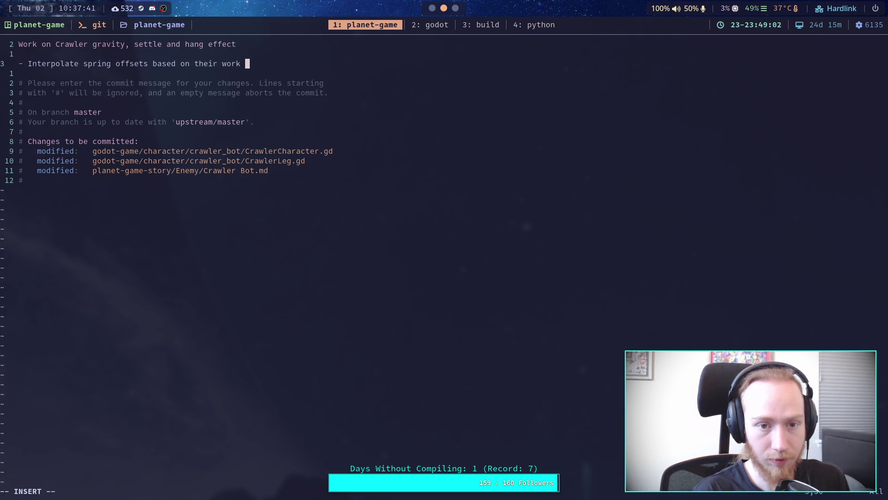
{"action": "type", "text": " against/"}
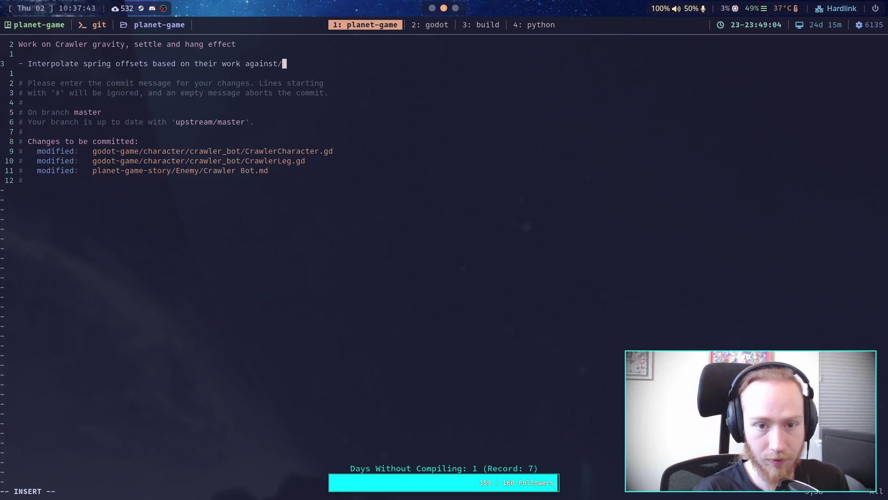
{"action": "key", "text": "BackSpace"}
{"action": "type", "text": " or"}
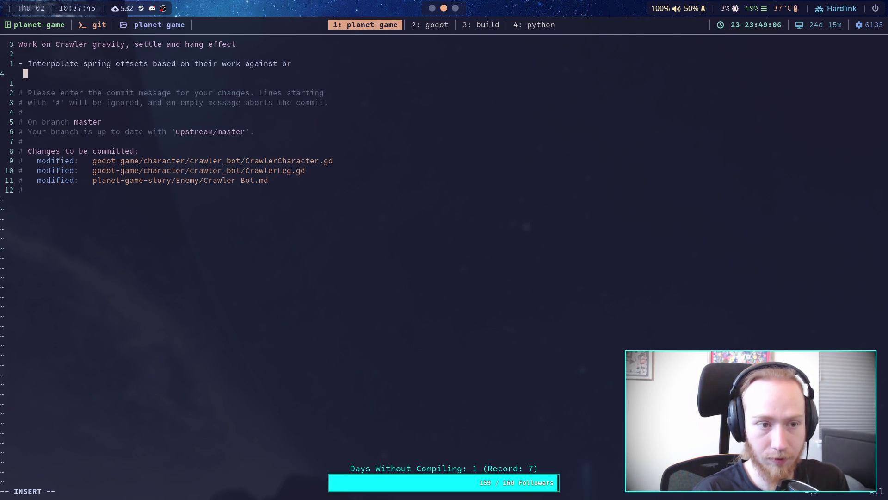
{"action": "type", "text": " with the d"}
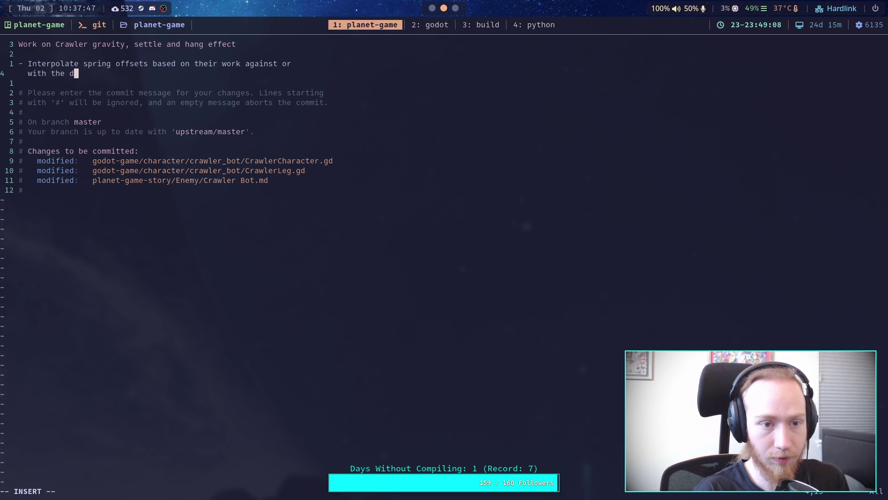
{"action": "type", "text": "irection of gravity"}
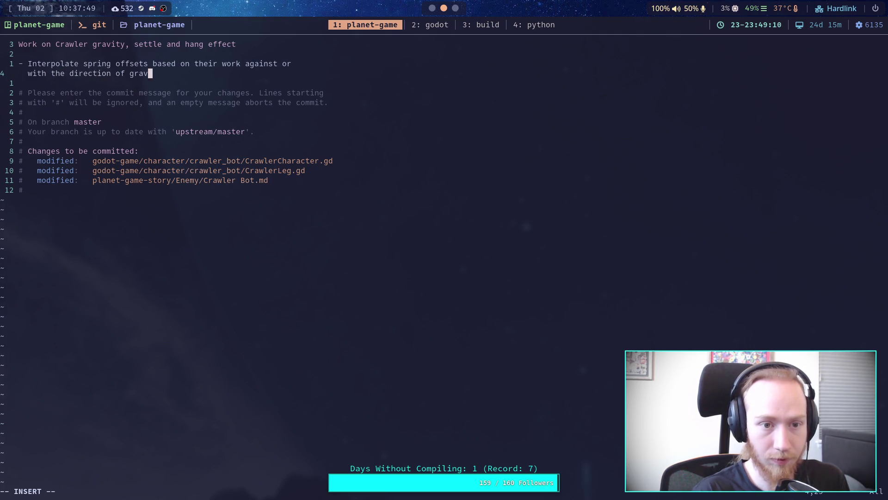
Save the message with :wq to commit, then run git push.
{"action": "key", "text": "Escape"}
{"action": "type", "text": ":wq"}
{"action": "key", "text": "Return"}
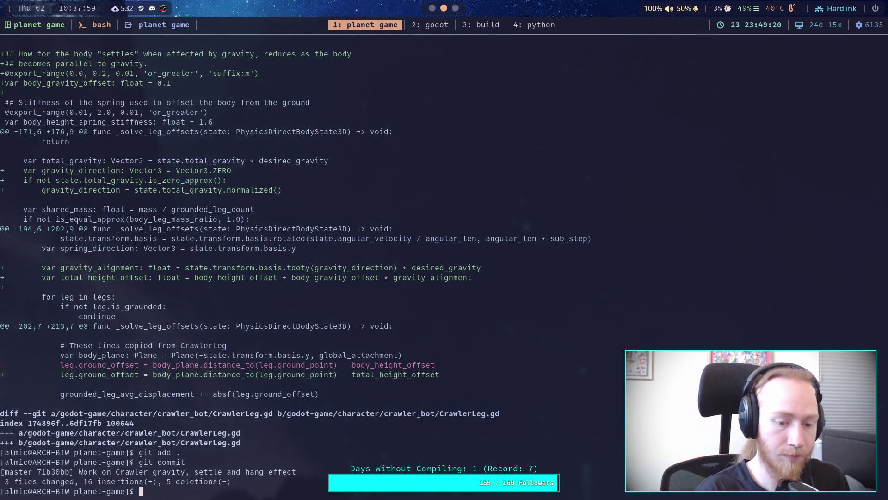
{"action": "type", "text": "git push"}
{"action": "key", "text": "Return"}
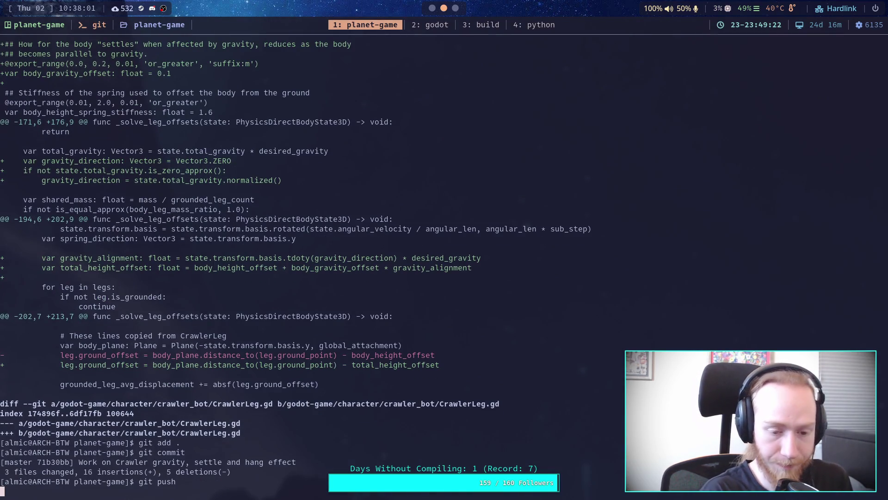
Place the caret on the first unchecked task in the Crawler Bot notes, then return to the terminal.
{"action": "key", "text": "super+3"}
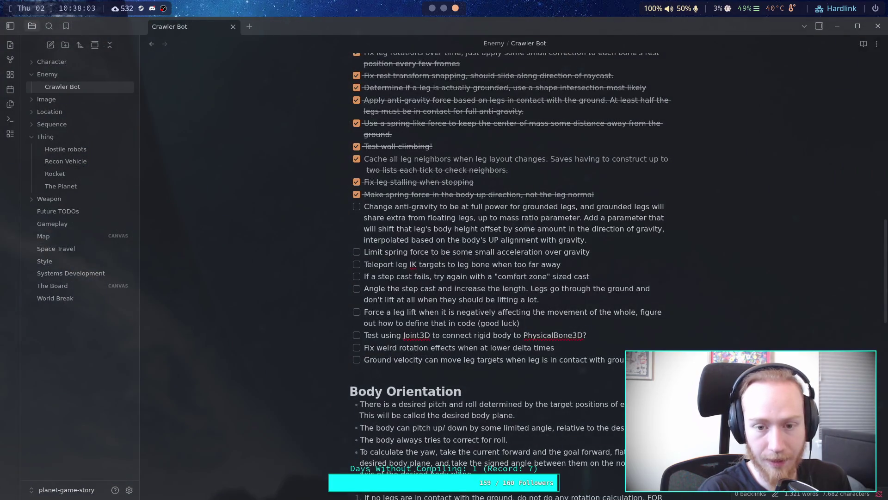
{"action": "left_click", "coordinate": [536, 228]}
{"action": "key", "text": "super+2"}
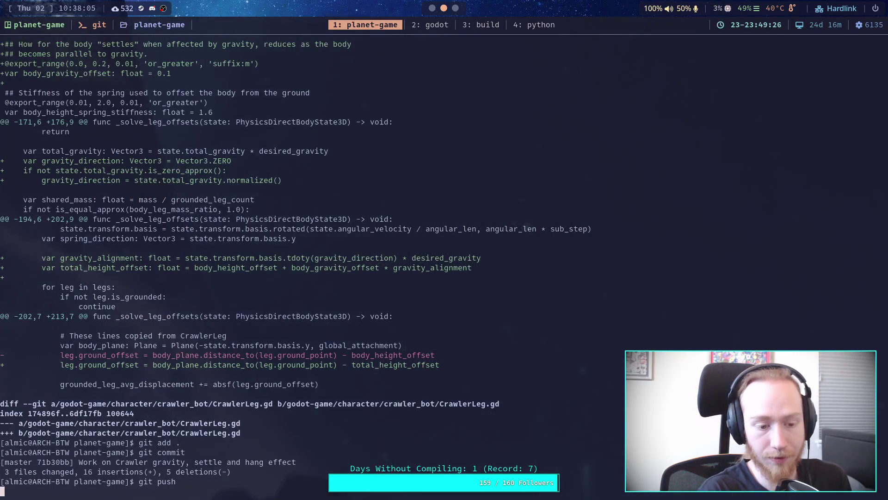
Delete the leftover pass after state.apply_impulse in CrawlerCharacter.gd, then scroll up to lines 190–218.
{"action": "key", "text": "super+1"}
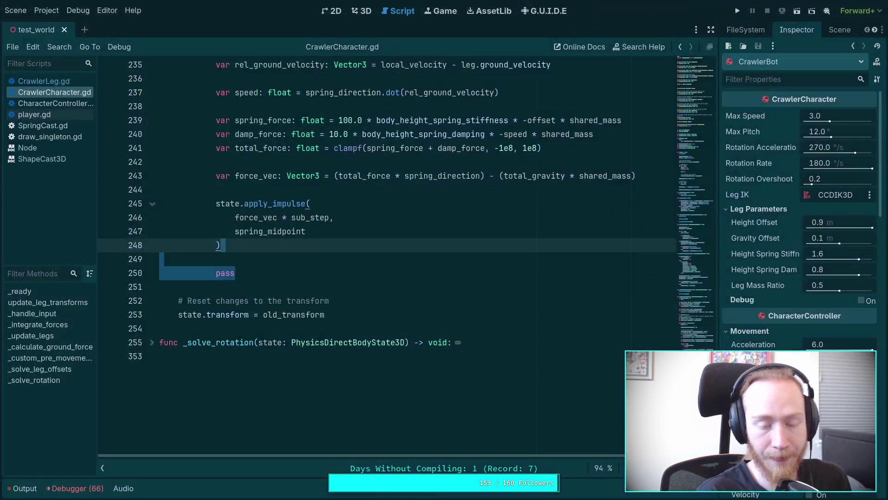
{"action": "key", "text": "BackSpace"}
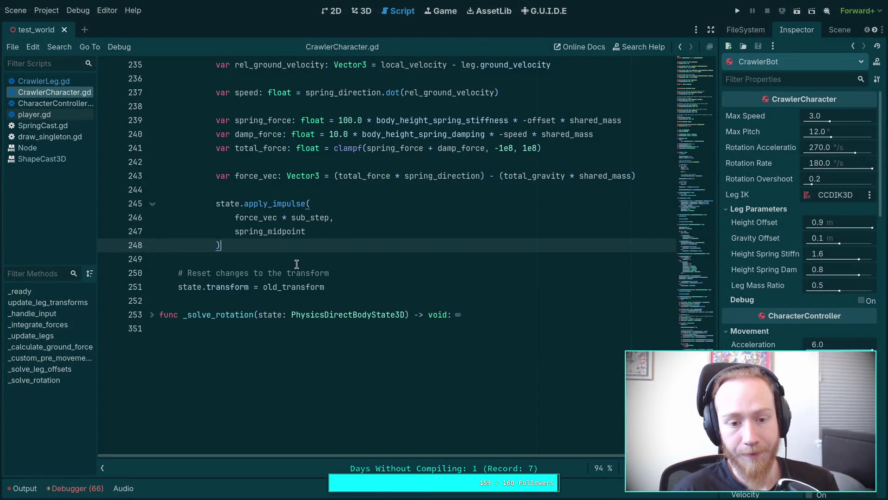
{"action": "scroll", "coordinate": [293, 276], "scroll_direction": "up", "scroll_amount": 5}
{"action": "scroll", "coordinate": [293, 276], "scroll_direction": "up", "scroll_amount": 10}
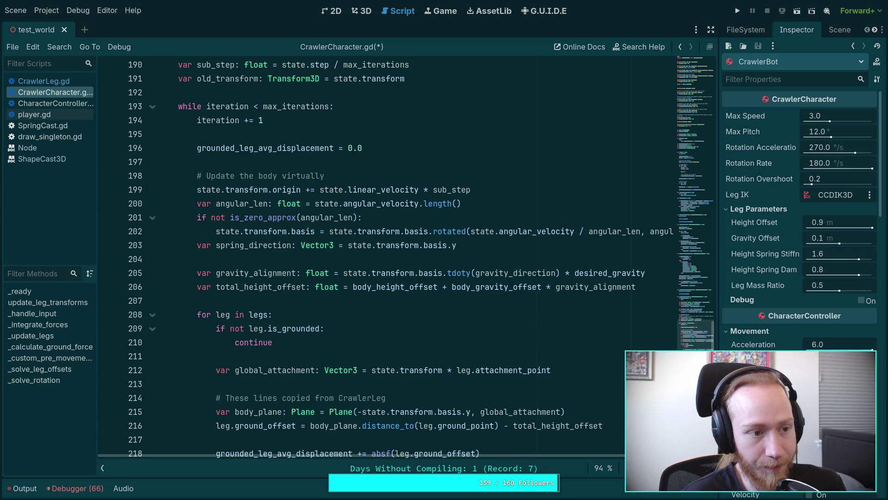
Run the game and walk the crawler forward with W up onto the curved blue ramp wall.
{"action": "left_click", "coordinate": [738, 11]}
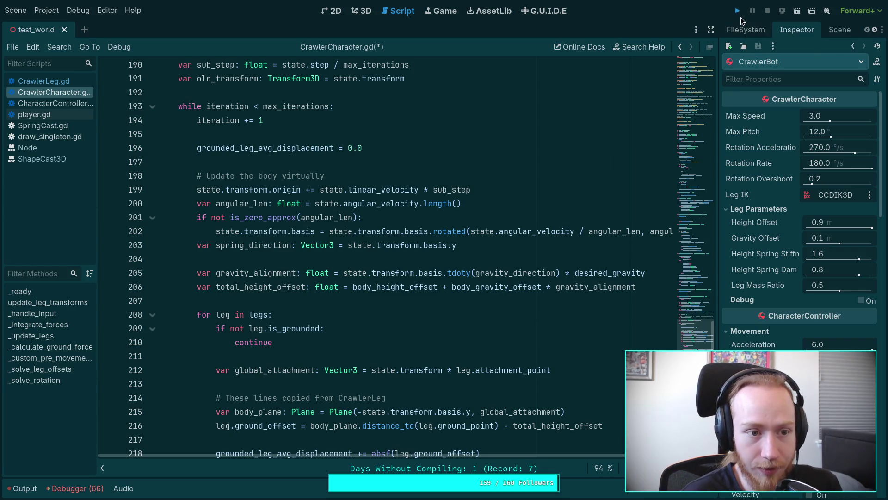
{"action": "key", "text": "w"}
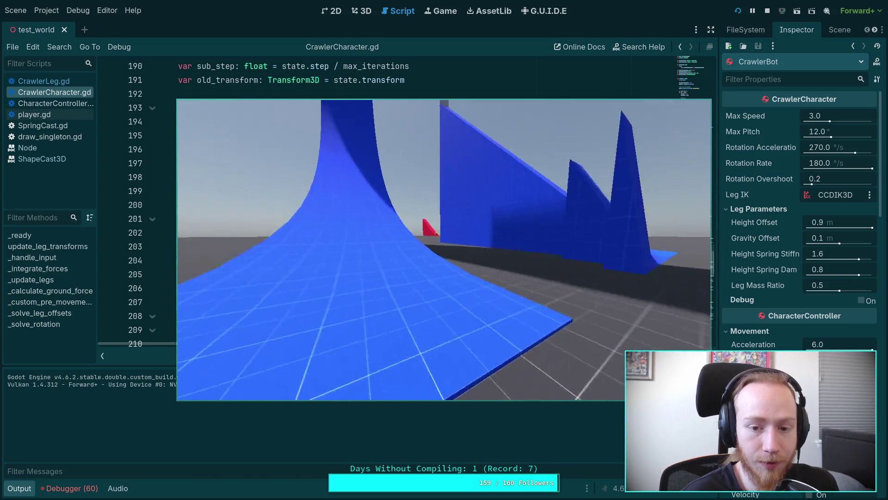
{"action": "key", "text": "w"}
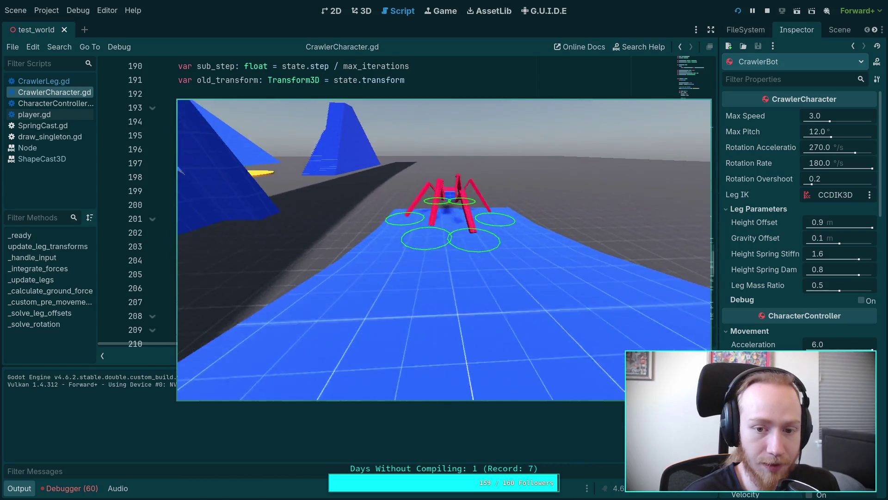
{"action": "key", "text": "w"}
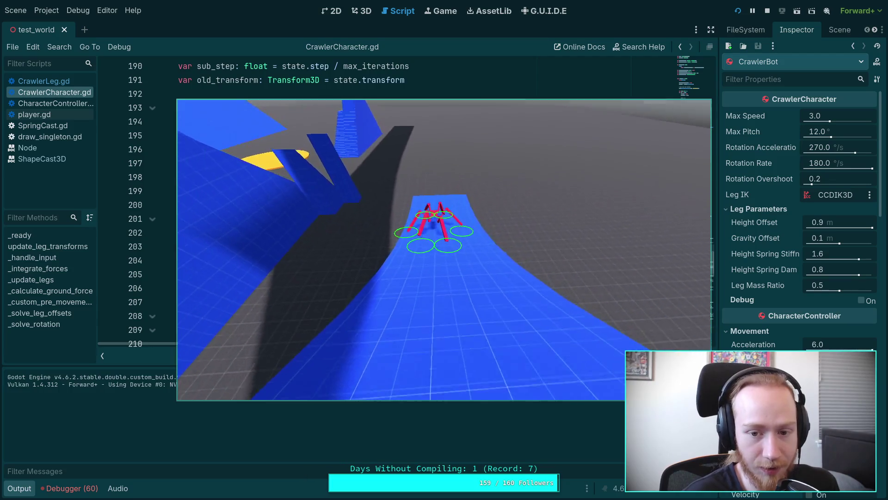
{"action": "key", "text": "w"}
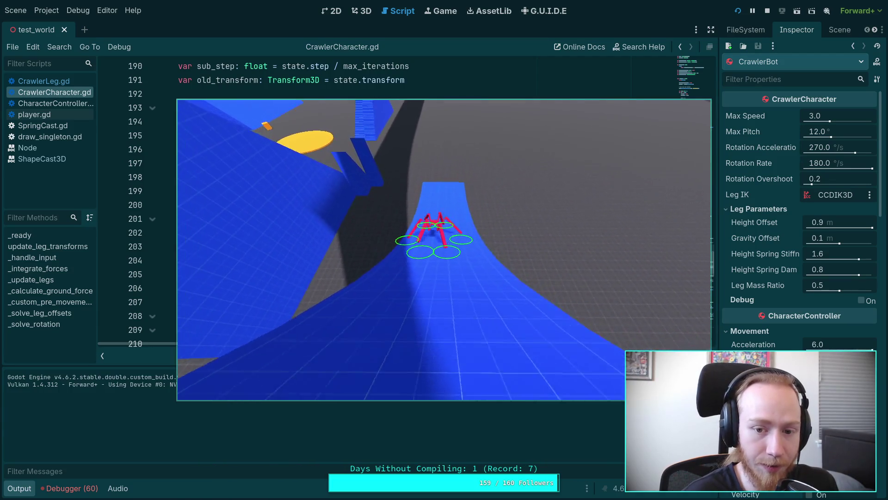
{"action": "key", "text": "w"}
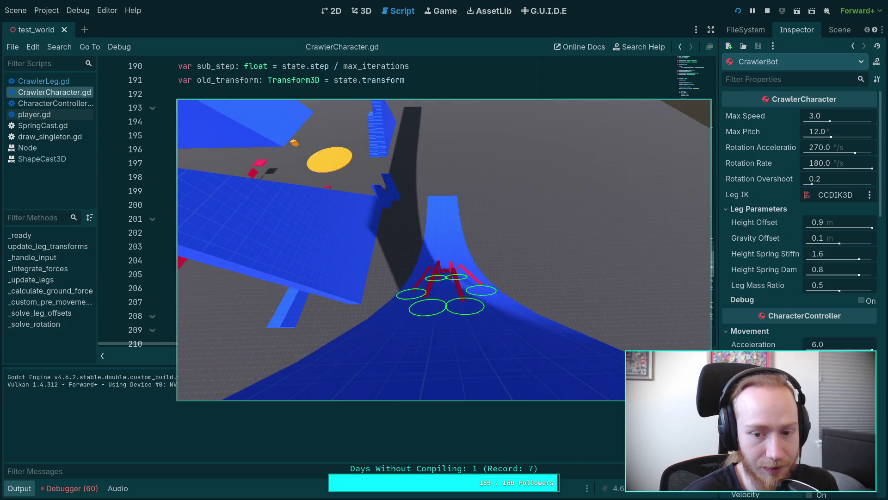
{"action": "key", "text": "w"}
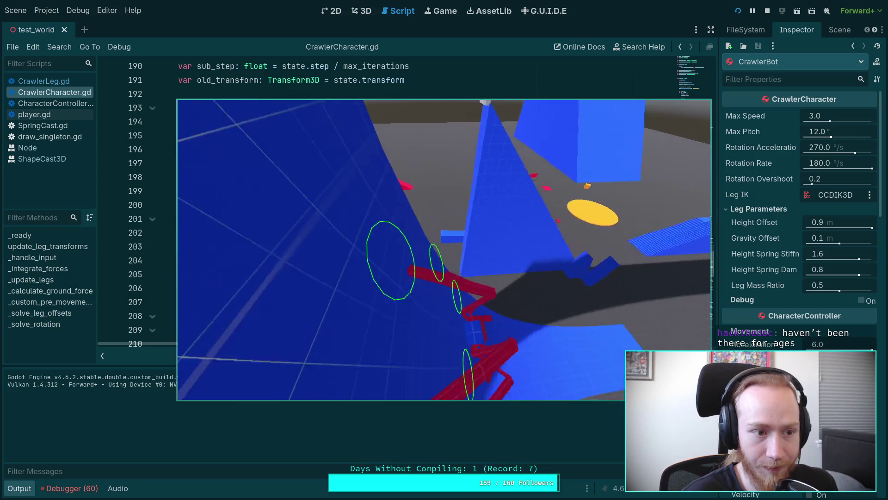
{"action": "key", "text": "w"}
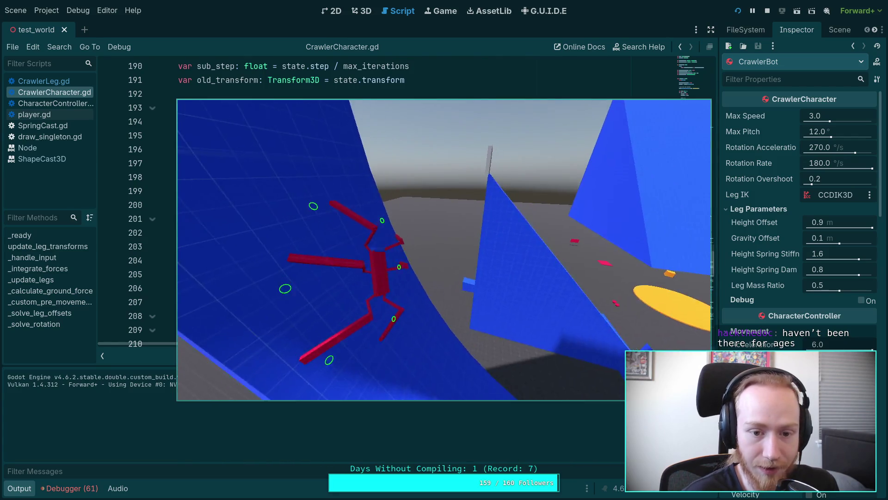
{"action": "key", "text": "w"}
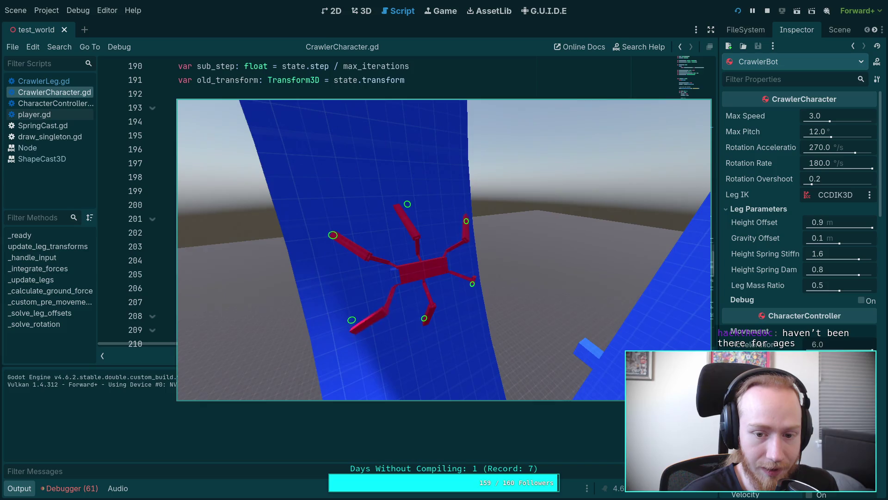
{"action": "key", "text": "w"}
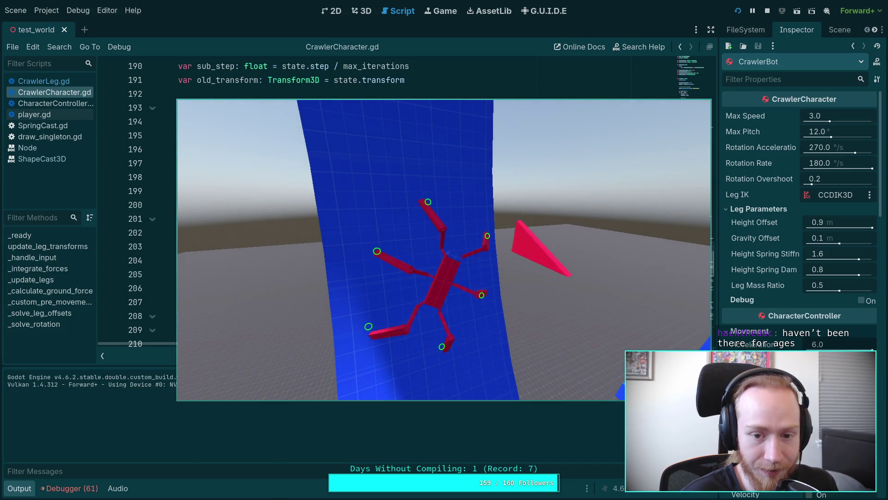
{"action": "key", "text": "w"}
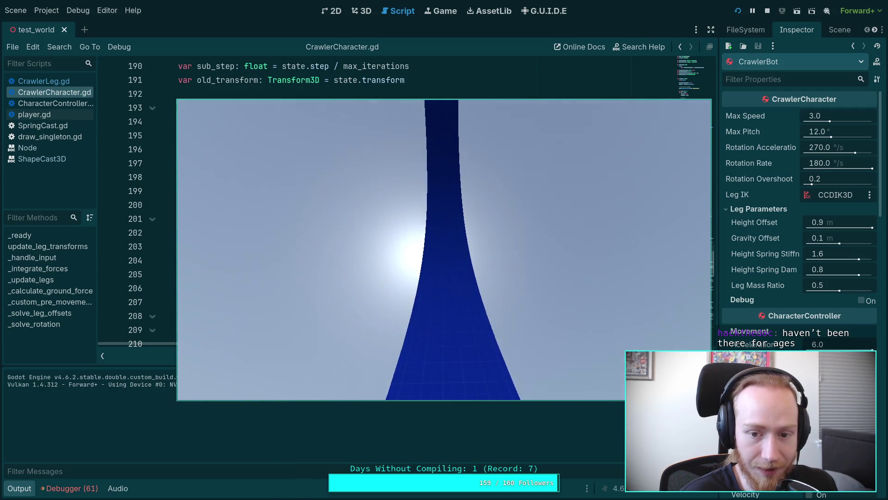
Keep walking the crawler with W so it clings higher across the arching blue wall.
{"action": "key", "text": "w"}
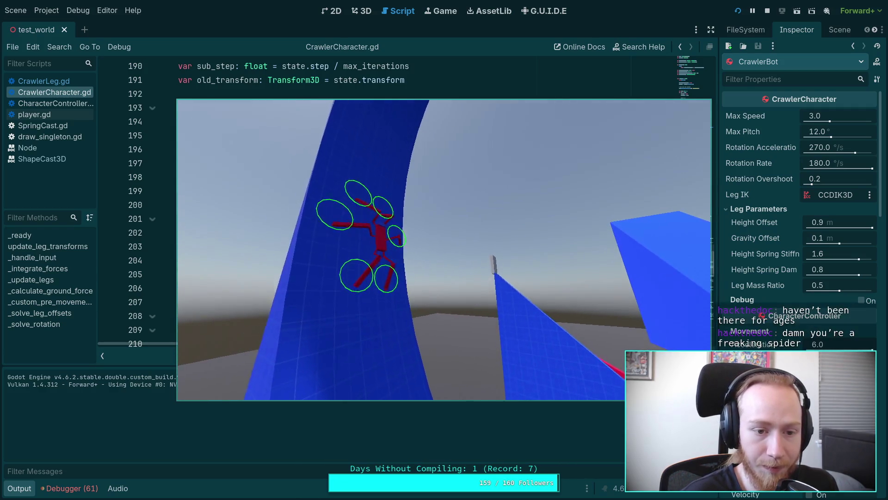
{"action": "key", "text": "w"}
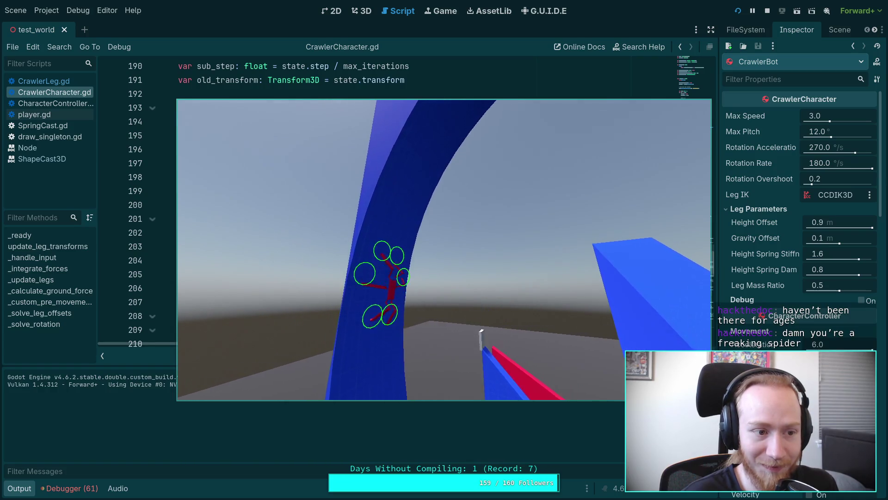
{"action": "key", "text": "w"}
{"action": "key", "text": "w"}
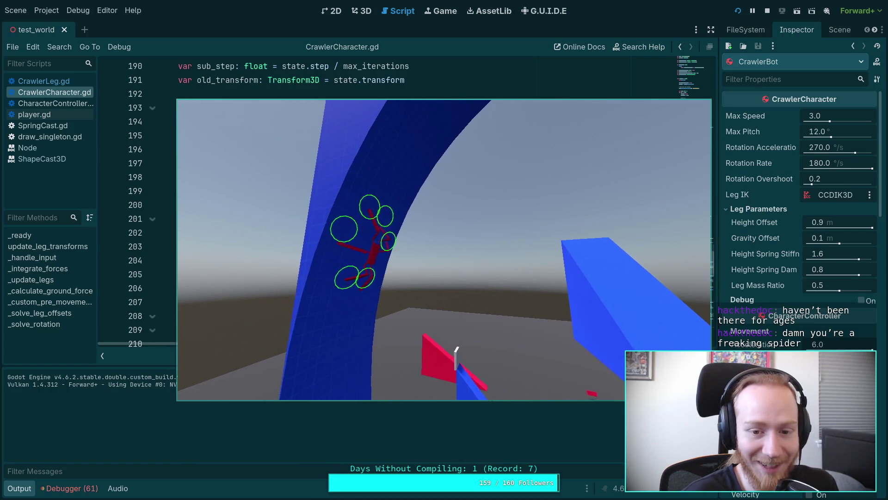
{"action": "key", "text": "w"}
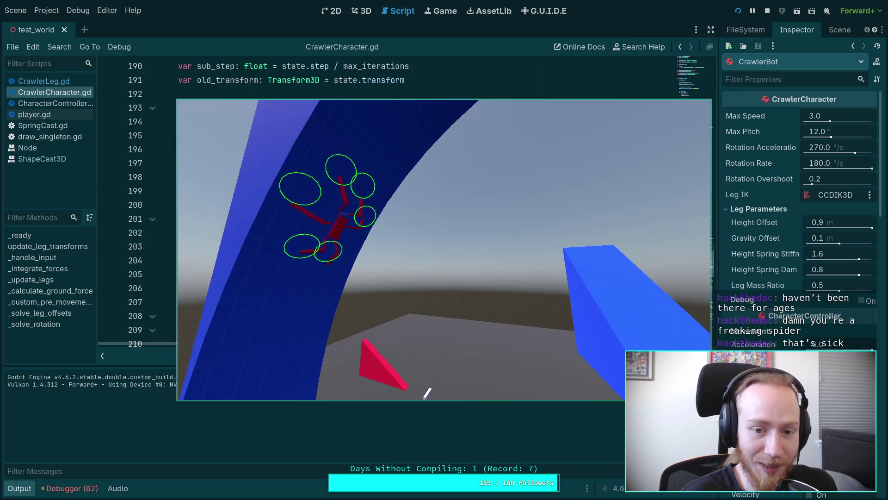
{"action": "key", "text": "w"}
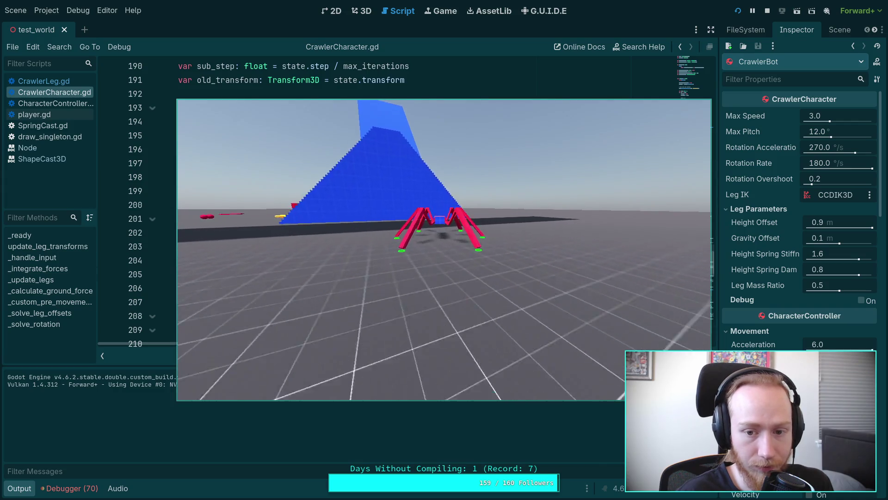
Stop the test run and collapse the Output dock to show the leg-offset solver loop.
{"action": "left_click", "coordinate": [771, 14]}
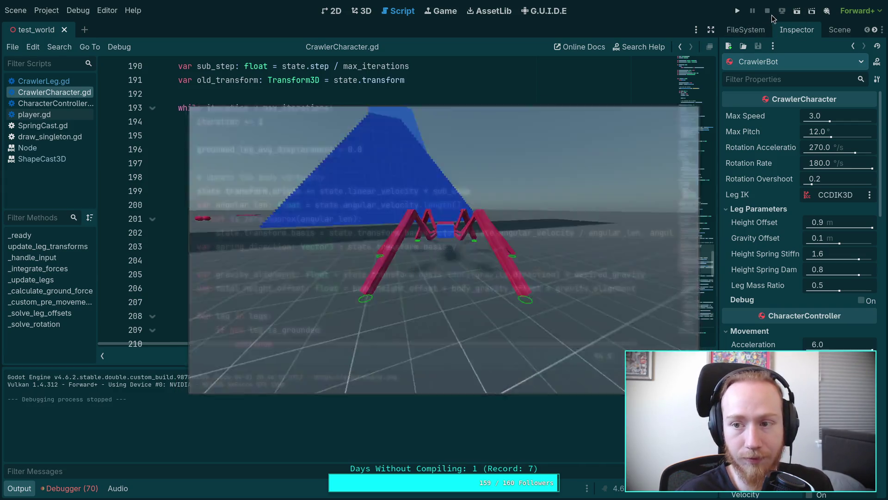
{"action": "mouse_move", "coordinate": [576, 230]}
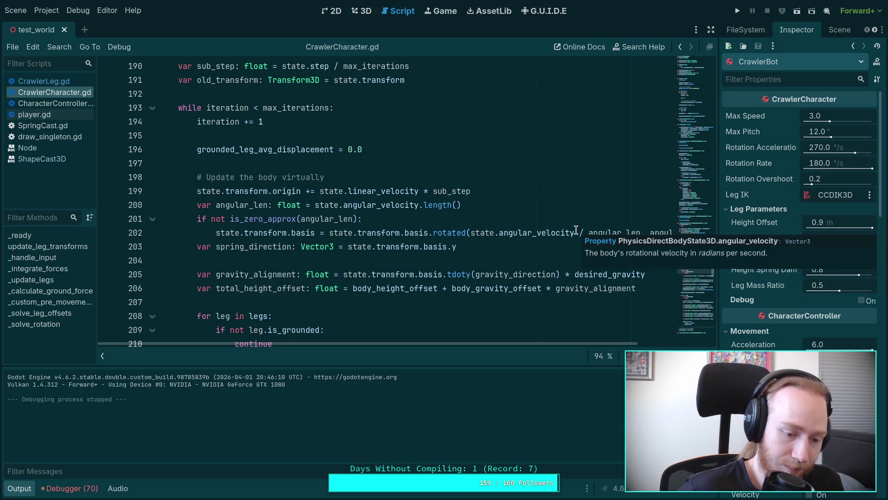
{"action": "left_click", "coordinate": [26, 489]}
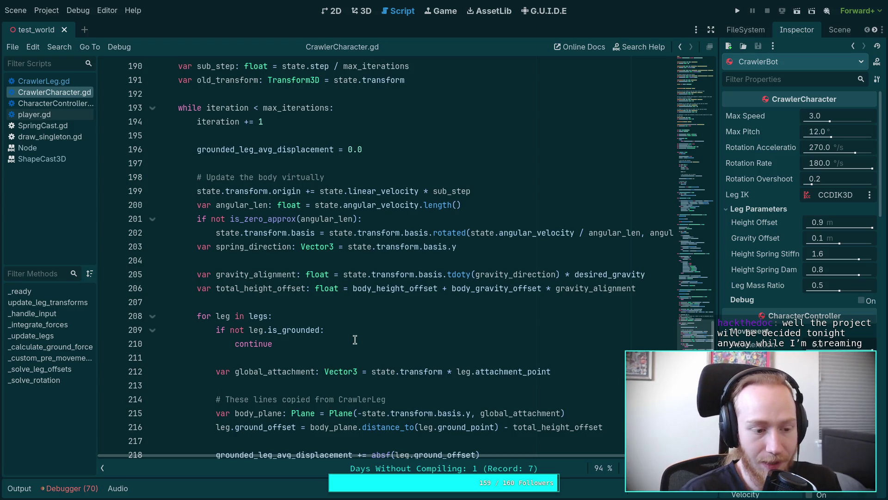
{"action": "left_click", "coordinate": [342, 360]}
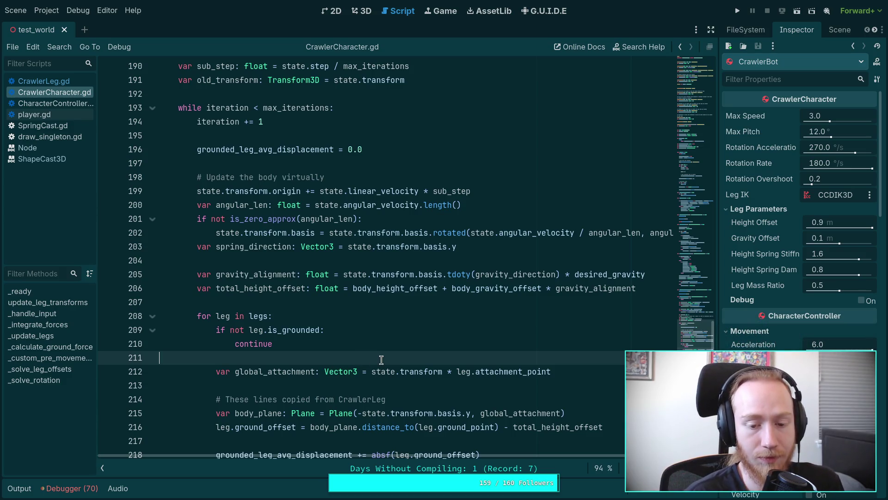
{"action": "scroll", "coordinate": [382, 360], "scroll_direction": "up", "scroll_amount": 1}
{"action": "scroll", "coordinate": [382, 360], "scroll_direction": "down", "scroll_amount": 1}
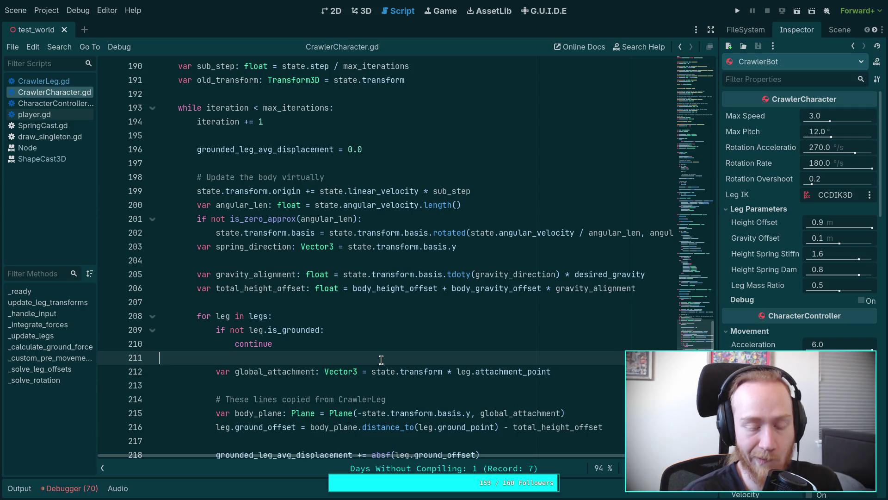
{"action": "scroll", "coordinate": [382, 360], "scroll_direction": "down", "scroll_amount": 9}
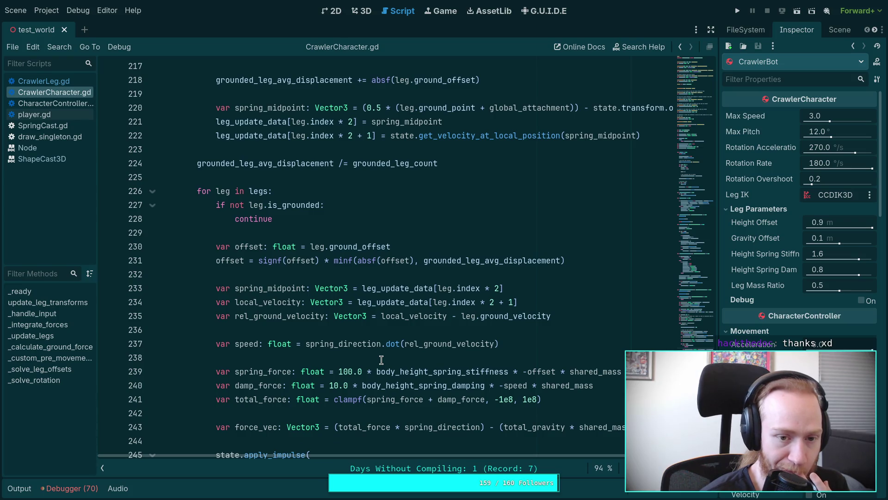
{"action": "scroll", "coordinate": [381, 360], "scroll_direction": "up", "scroll_amount": 6}
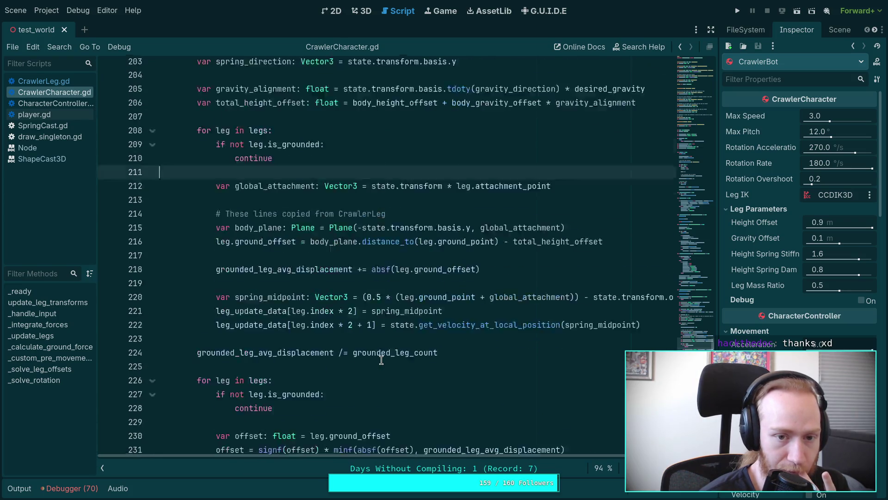
{"action": "scroll", "coordinate": [381, 360], "scroll_direction": "down", "scroll_amount": 10}
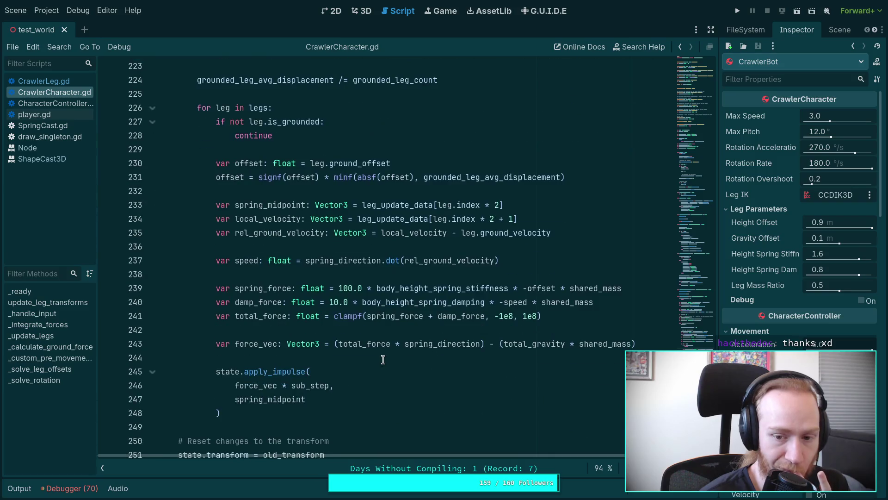
{"action": "scroll", "coordinate": [496, 330], "scroll_direction": "up", "scroll_amount": 16}
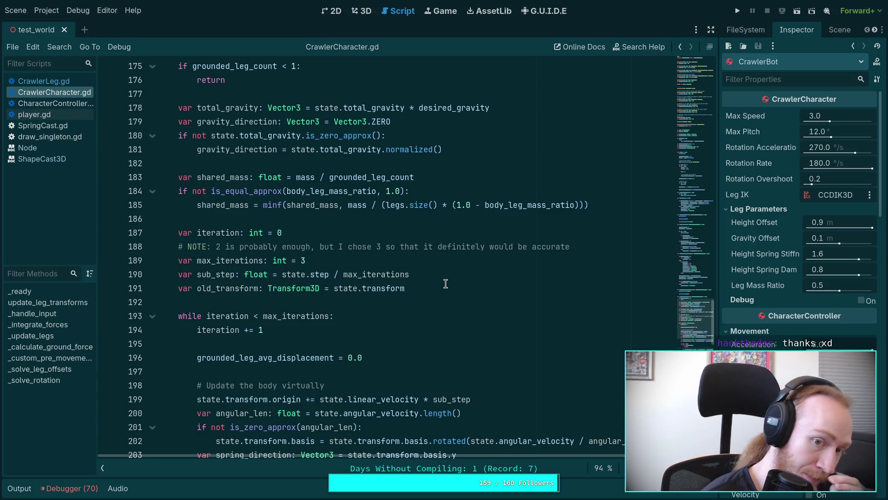
Insert a new line 183 above shared_mass declaring a leg_gravity_mass float variable.
{"action": "left_click", "coordinate": [445, 173]}
{"action": "left_click", "coordinate": [392, 164]}
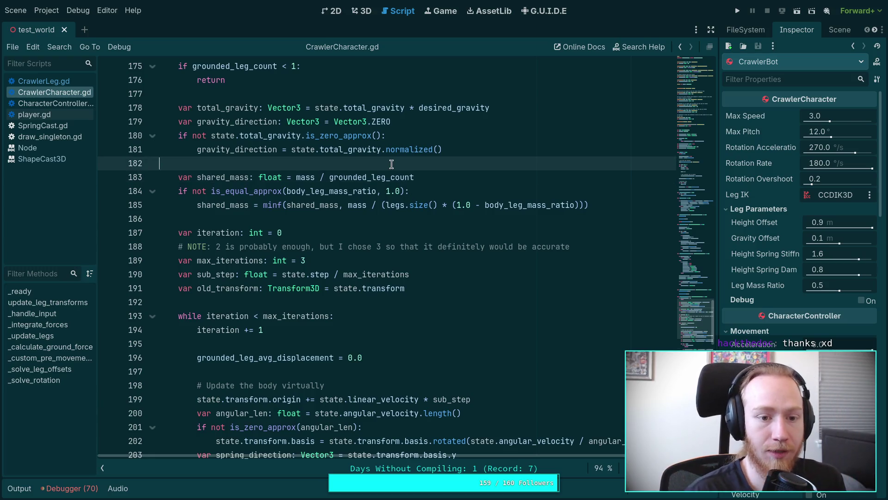
{"action": "key", "text": "Return"}
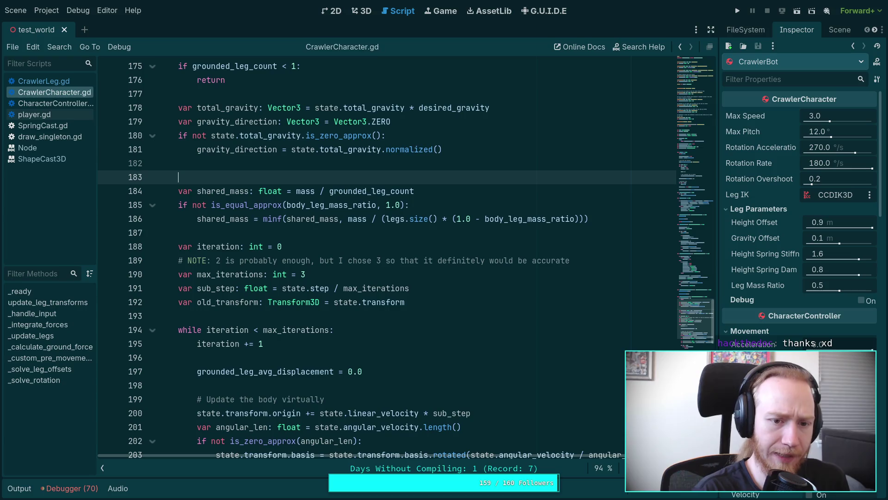
{"action": "type", "text": "var "}
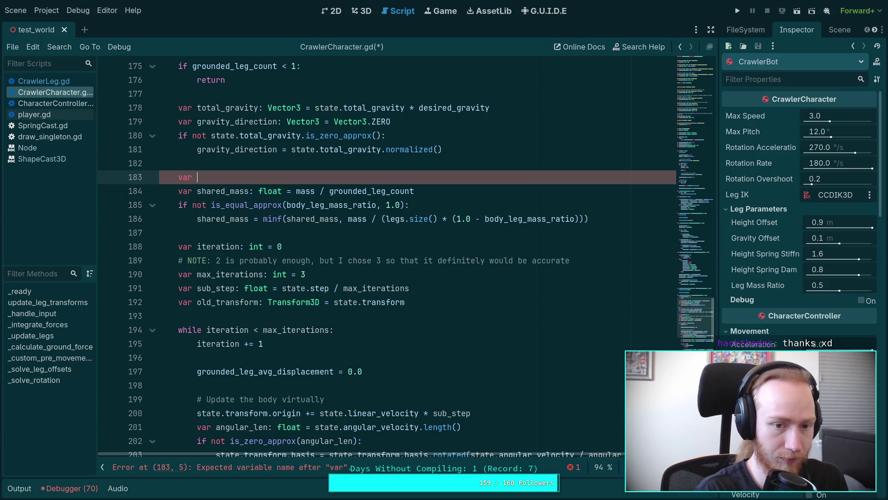
{"action": "type", "text": "gravity_m"}
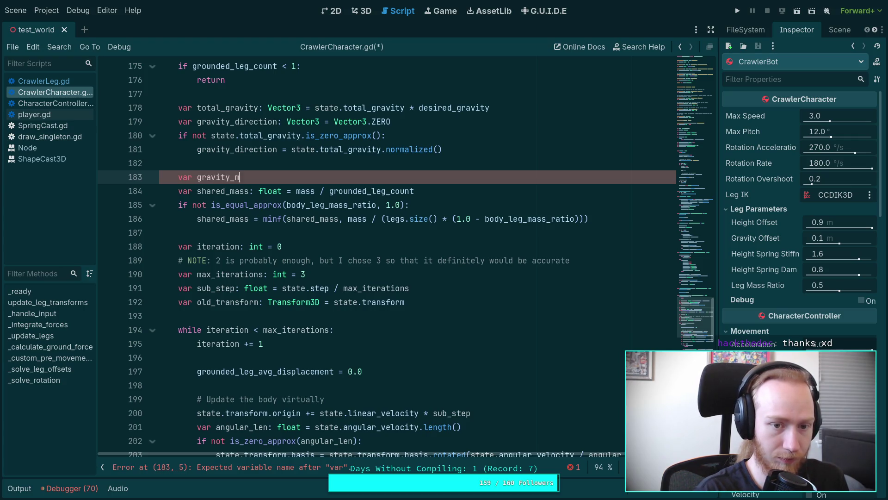
{"action": "type", "text": "ass"}
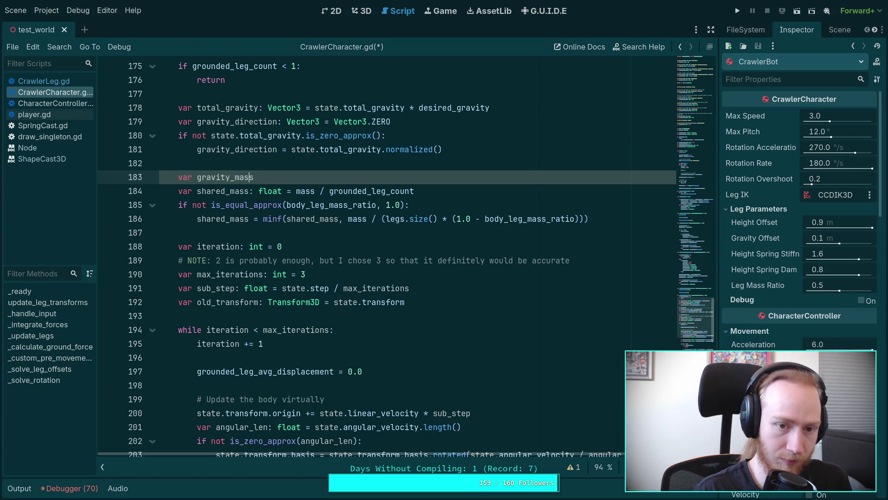
{"action": "type", "text": "leg_"}
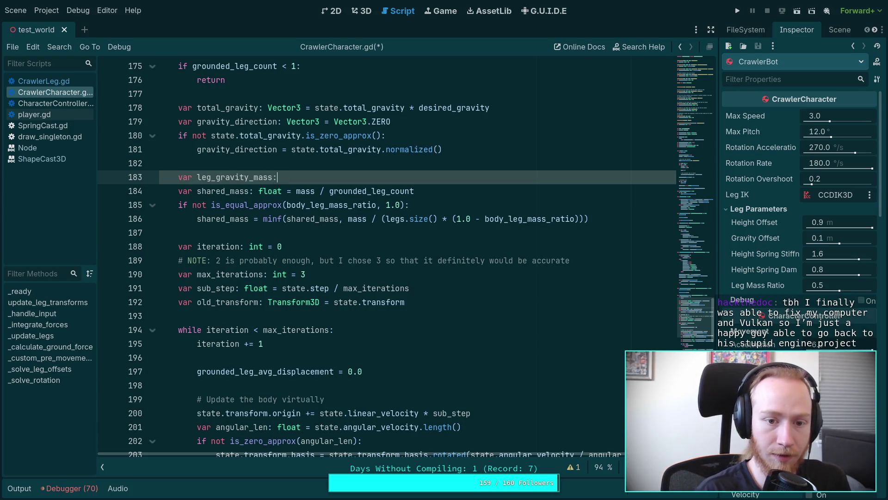
{"action": "type", "text": " float ="}
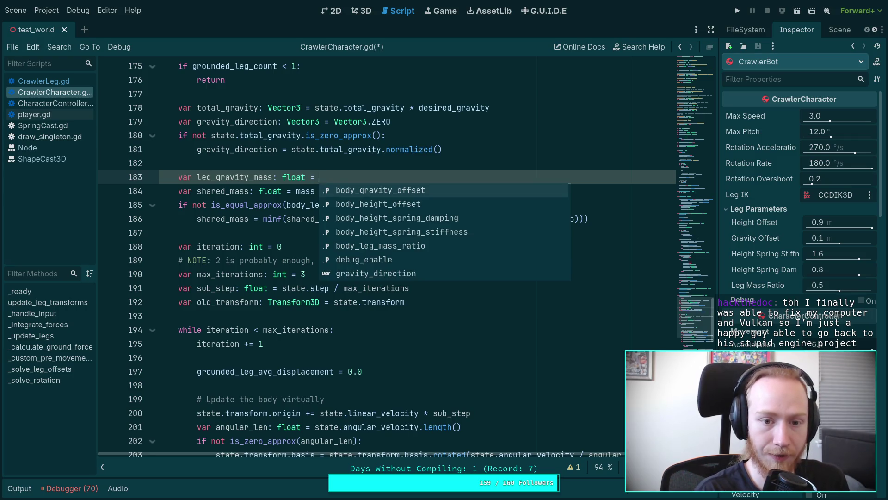
{"action": "type", "text": "mass"}
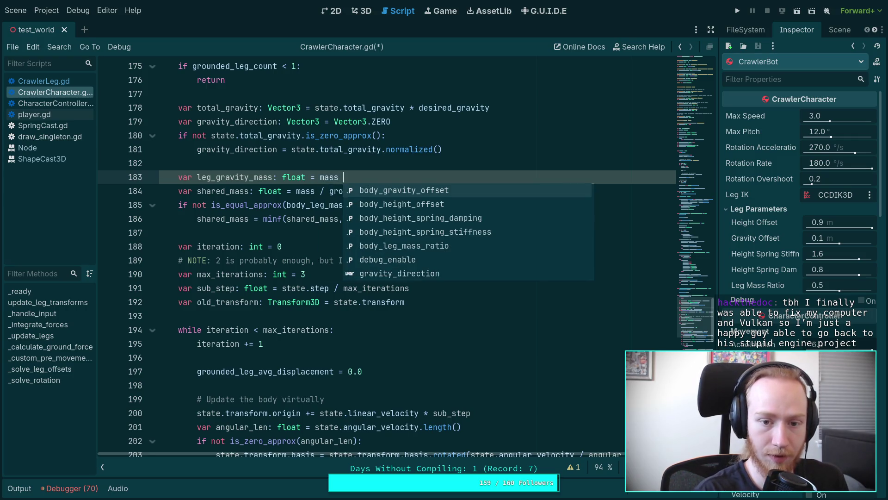
Make leg_gravity_mass equal mass / grounded_leg_count, set shared_mass to plain mass, and run with F5.
{"action": "left_click_drag", "start_coordinate": [297, 191], "coordinate": [415, 191]}
{"action": "key", "text": "BackSpace"}
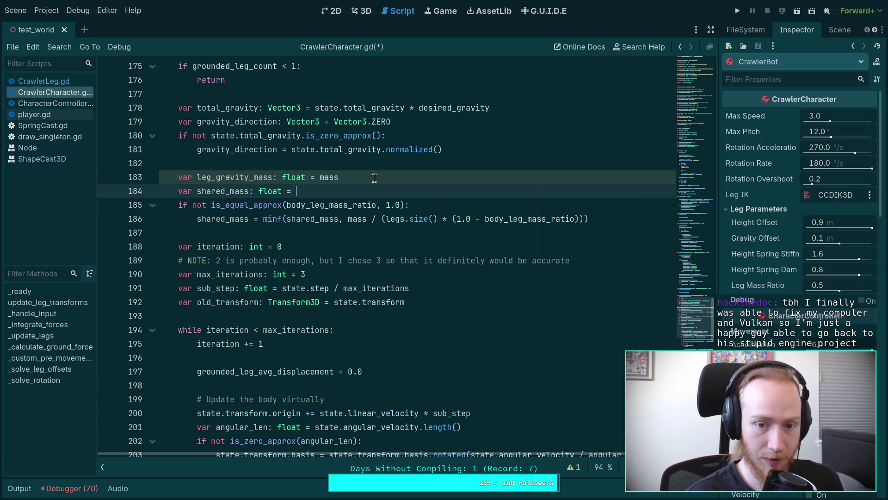
{"action": "left_click", "coordinate": [376, 177]}
{"action": "key", "text": "ctrl+BackSpace"}
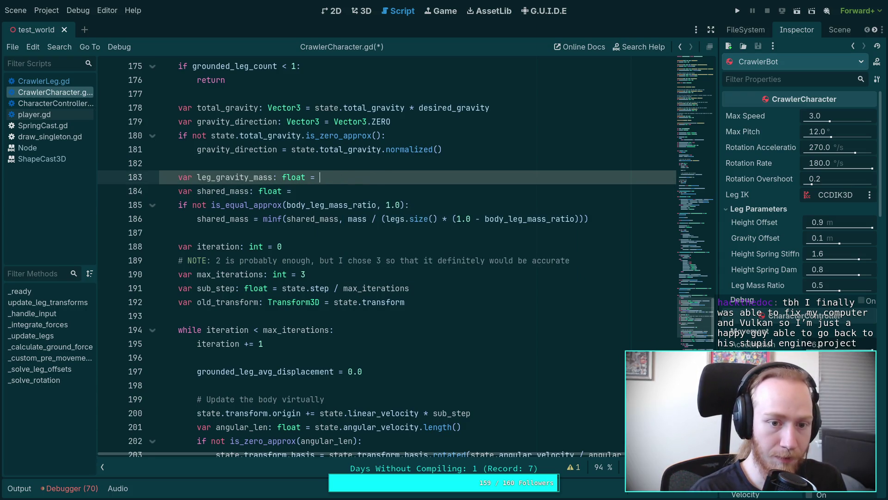
{"action": "type", "text": "mass / grounded_leg_count"}
{"action": "key", "text": "ctrl+v"}
{"action": "double_click", "coordinate": [359, 177]}
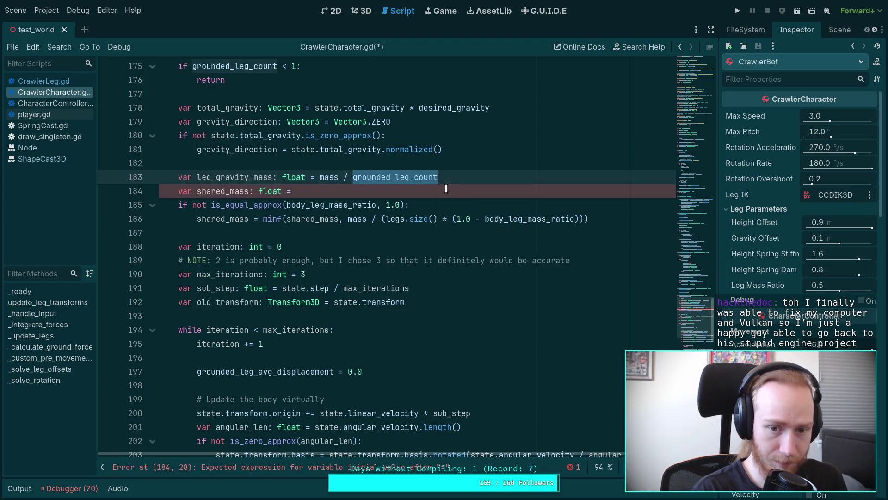
{"action": "type", "text": "mass"}
{"action": "key", "text": "F5"}
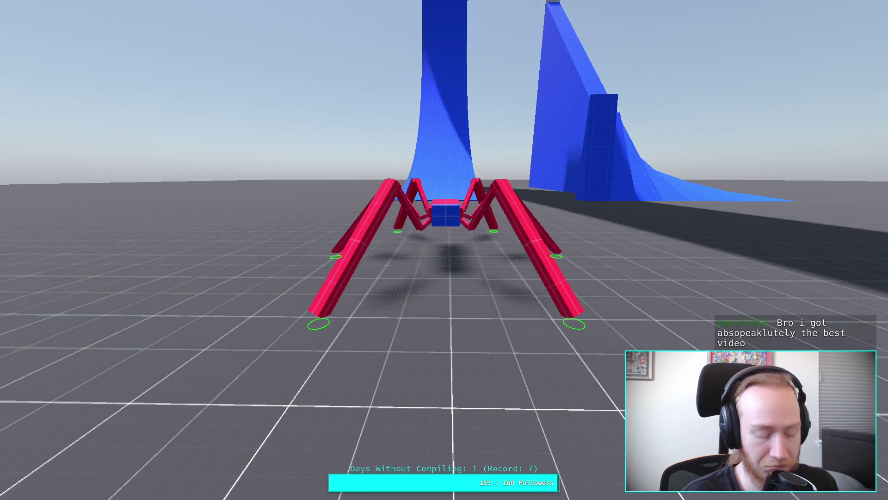
Take the running crawler game out of fullscreen with F11.
{"action": "key", "text": "F11"}
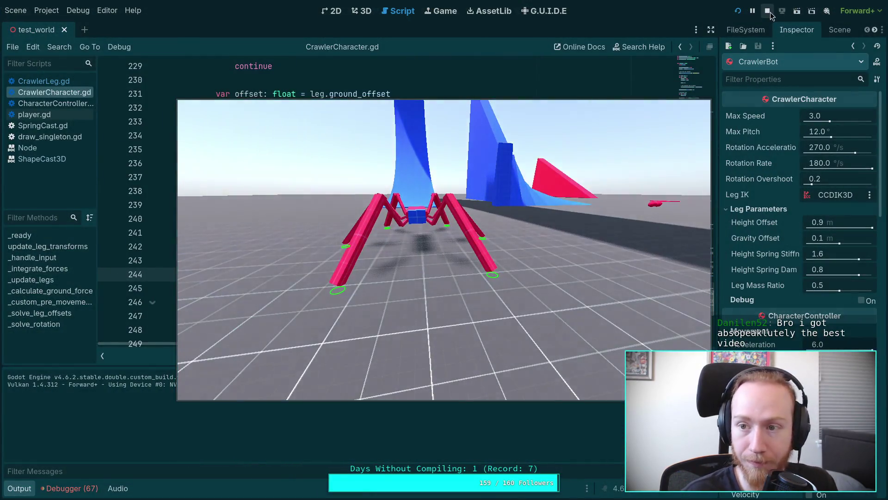
Stop the test, clear the logged get_bone_rest errors, and collapse the Debugger panel.
{"action": "left_click", "coordinate": [768, 11]}
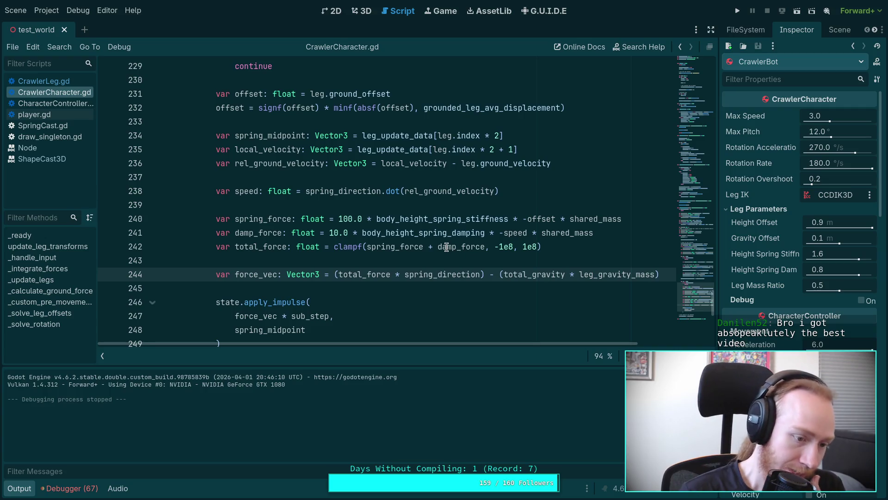
{"action": "mouse_move", "coordinate": [446, 247]}
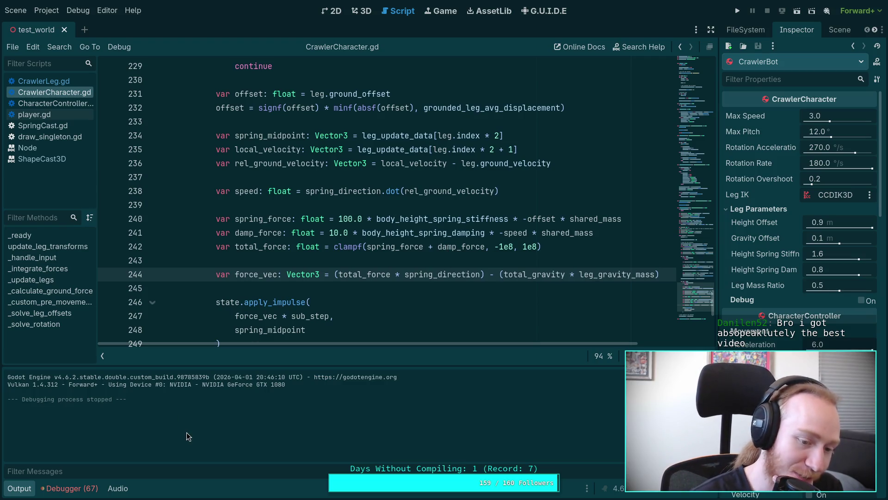
{"action": "left_click", "coordinate": [69, 488]}
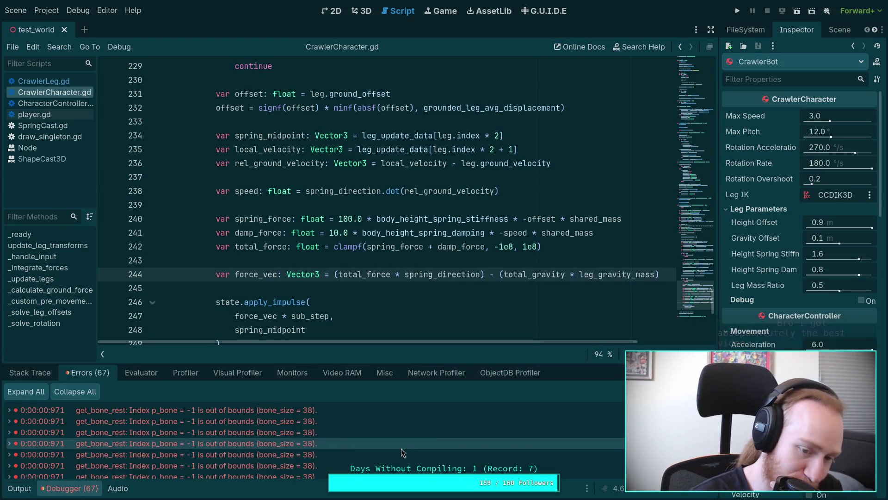
{"action": "scroll", "coordinate": [549, 421], "scroll_direction": "down", "scroll_amount": 10}
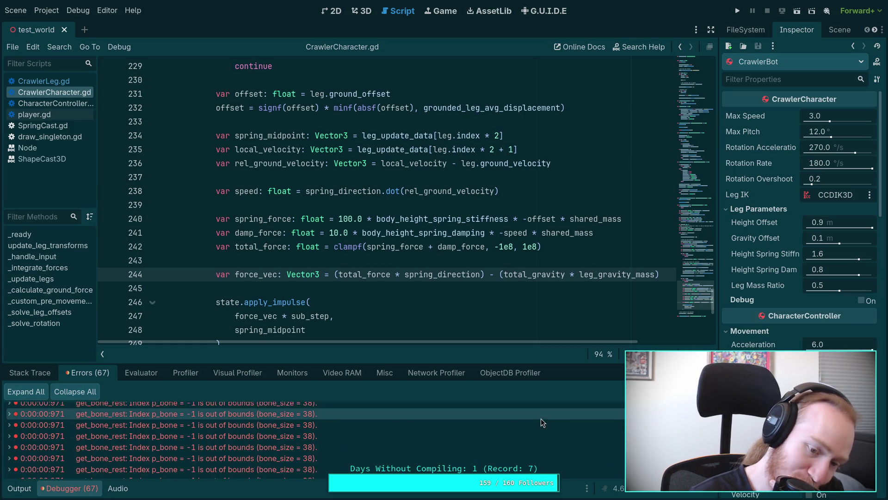
{"action": "scroll", "coordinate": [532, 416], "scroll_direction": "down", "scroll_amount": 4}
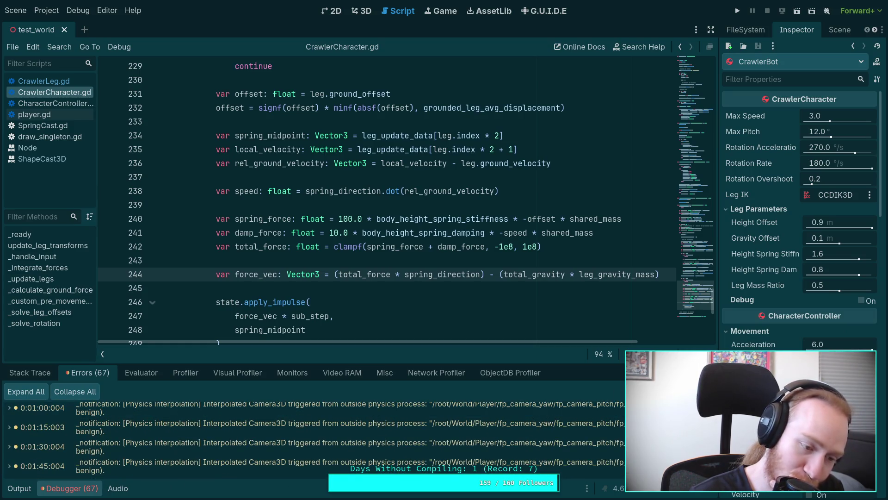
{"action": "left_click", "coordinate": [698, 391]}
{"action": "left_click", "coordinate": [77, 486]}
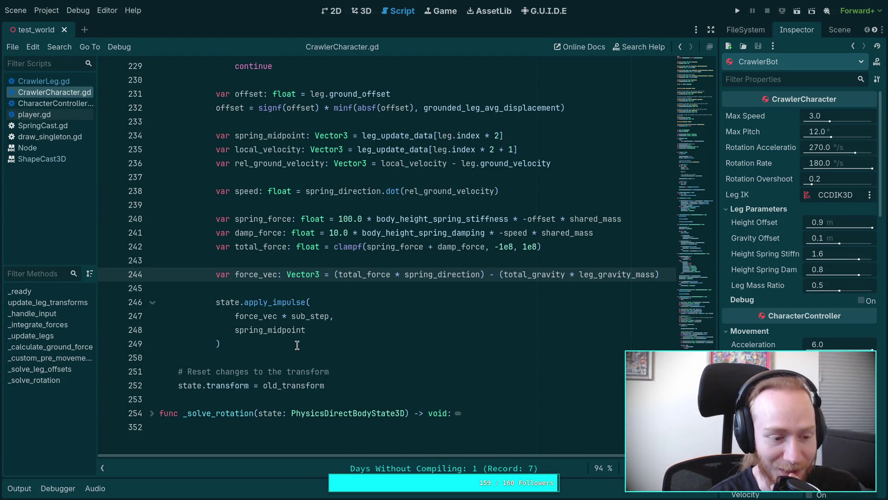
{"action": "left_click", "coordinate": [253, 353]}
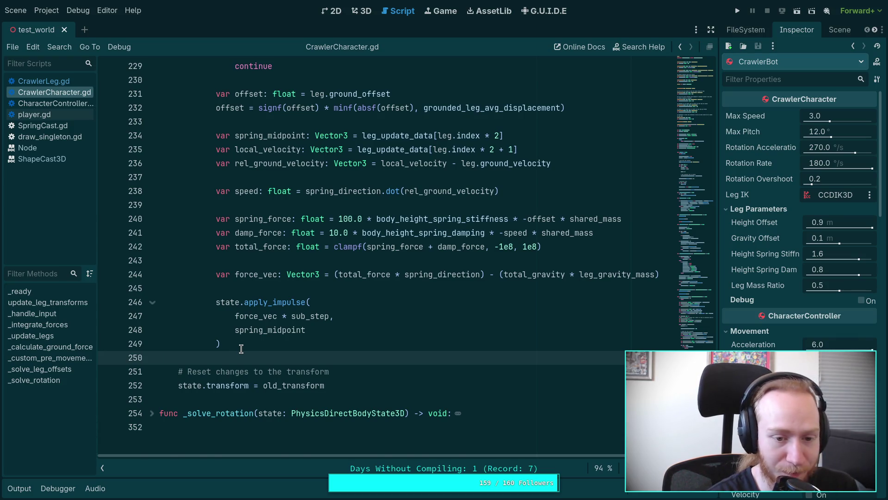
{"action": "scroll", "coordinate": [241, 348], "scroll_direction": "up", "scroll_amount": 2}
{"action": "scroll", "coordinate": [247, 363], "scroll_direction": "up", "scroll_amount": 7}
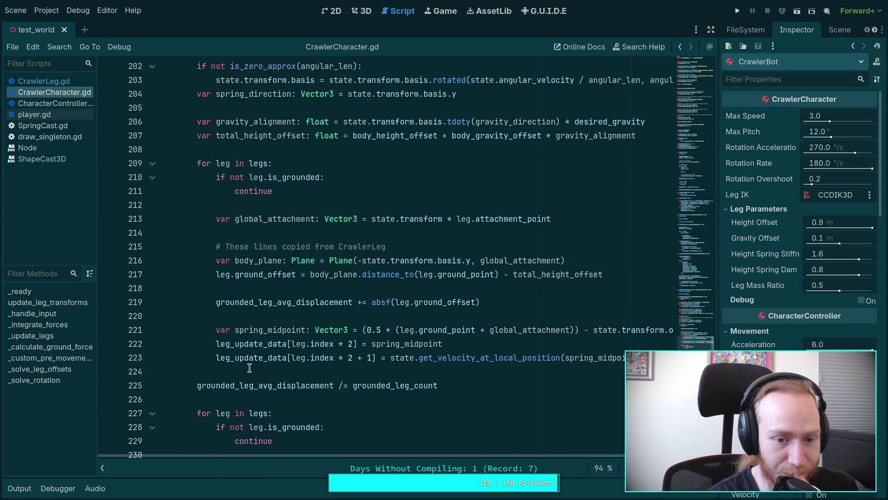
{"action": "scroll", "coordinate": [249, 367], "scroll_direction": "up", "scroll_amount": 6}
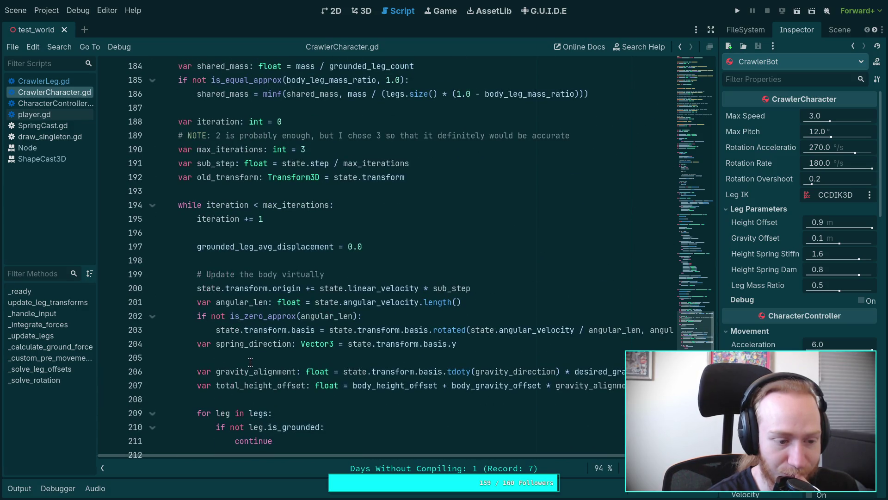
{"action": "left_click", "coordinate": [249, 261]}
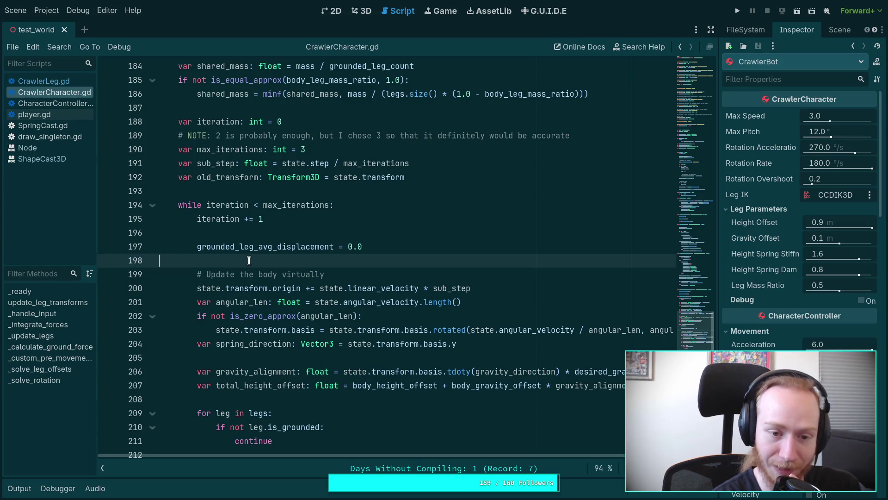
{"action": "scroll", "coordinate": [250, 260], "scroll_direction": "up", "scroll_amount": 1}
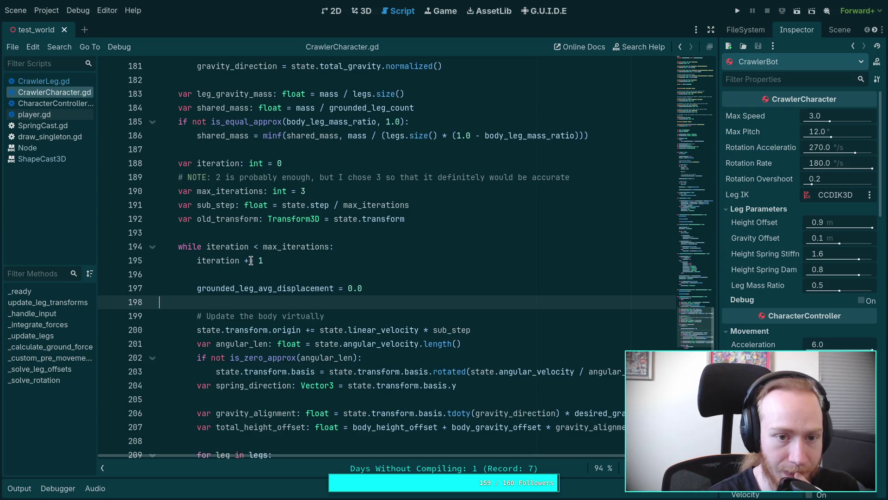
{"action": "double_click", "coordinate": [266, 92]}
{"action": "scroll", "coordinate": [464, 266], "scroll_direction": "down", "scroll_amount": 10}
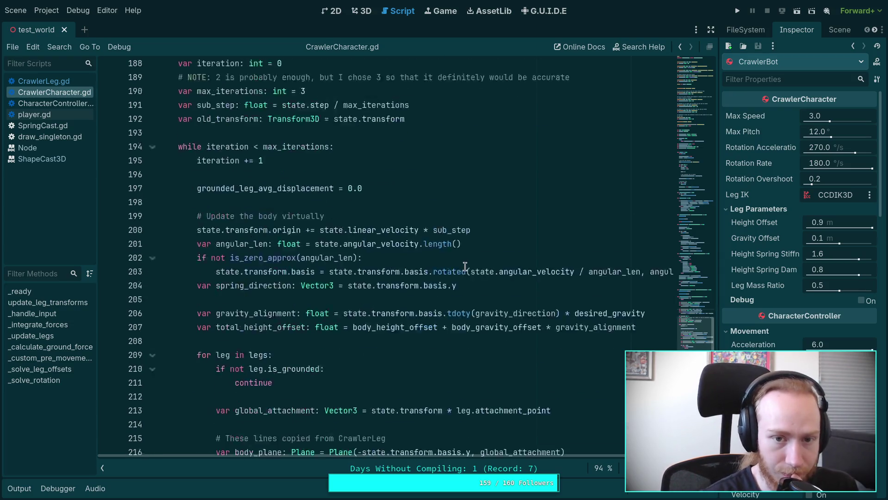
{"action": "scroll", "coordinate": [497, 293], "scroll_direction": "down", "scroll_amount": 5}
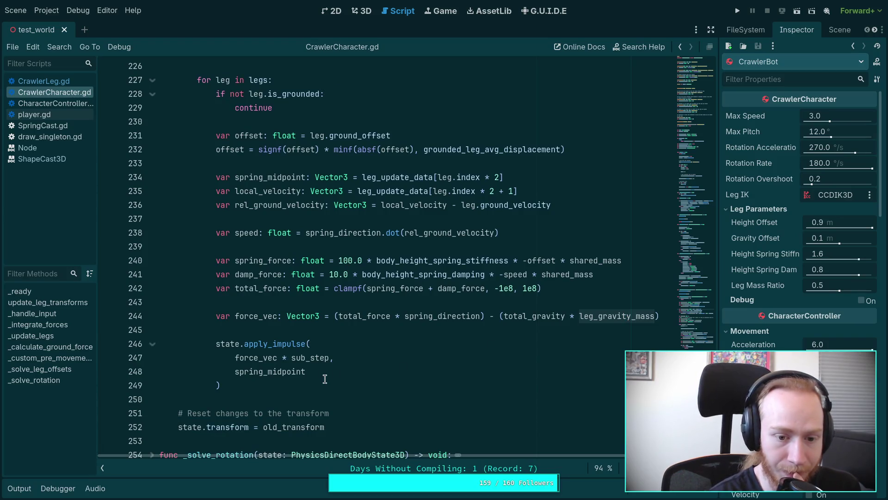
{"action": "scroll", "coordinate": [325, 379], "scroll_direction": "up", "scroll_amount": 1}
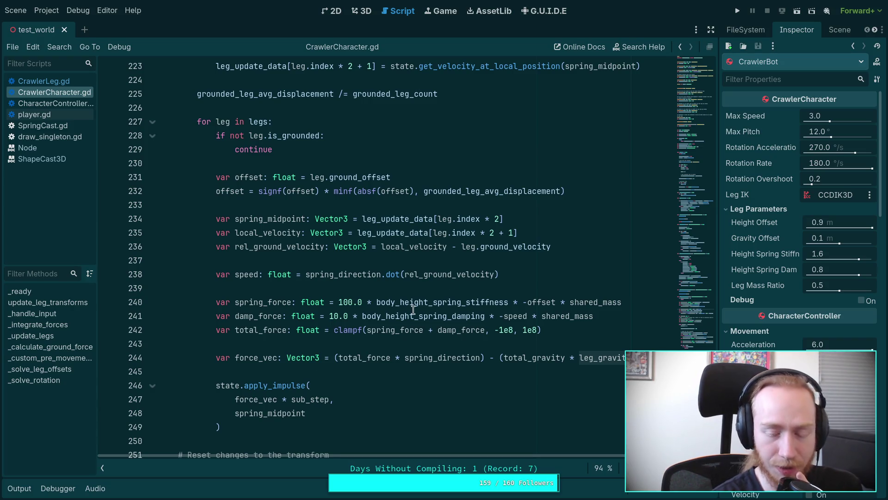
{"action": "left_click", "coordinate": [737, 10]}
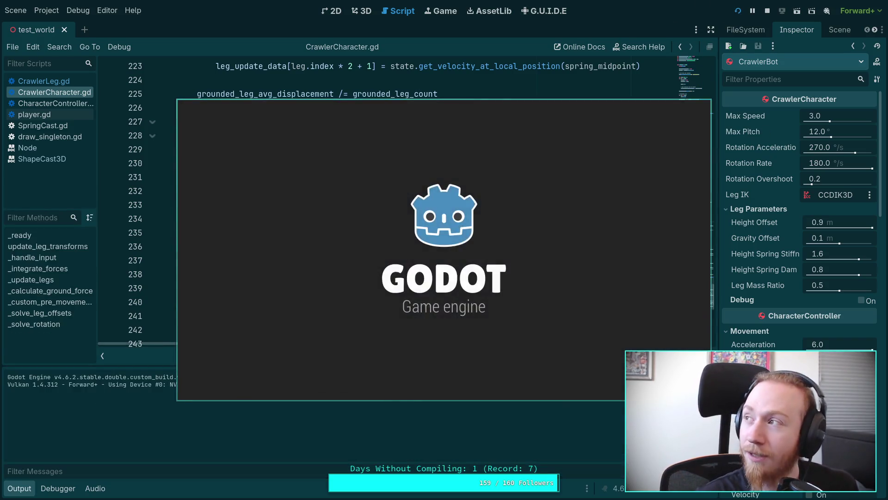
{"action": "key", "text": "w"}
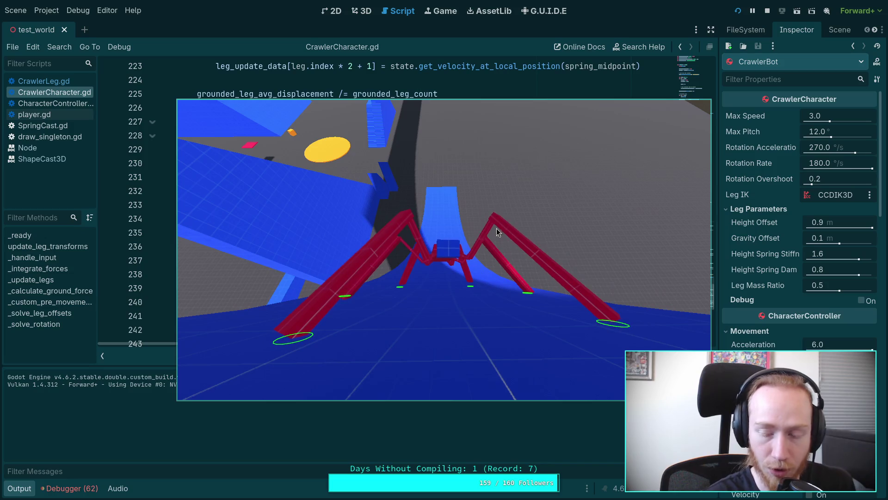
{"action": "key", "text": "Escape"}
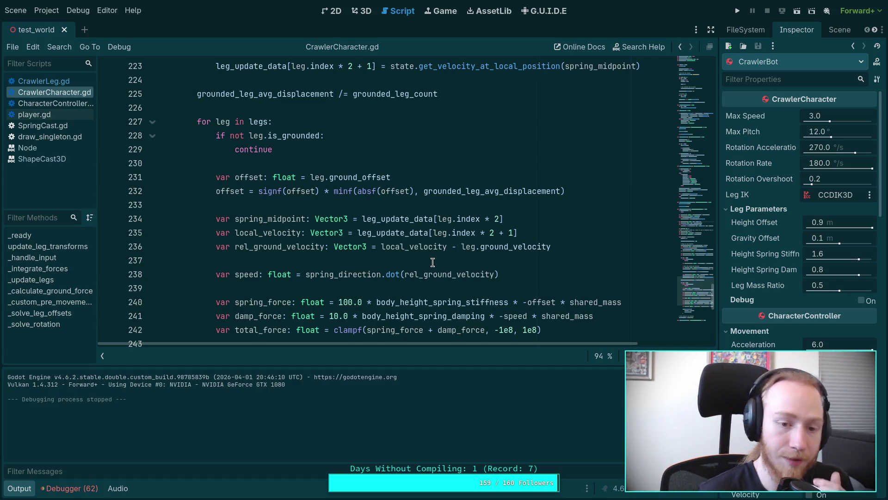
Close the Output panel, fold the per-leg force loop, and add two blank lines below it.
{"action": "left_click", "coordinate": [30, 496]}
{"action": "scroll", "coordinate": [349, 227], "scroll_direction": "down", "scroll_amount": 2}
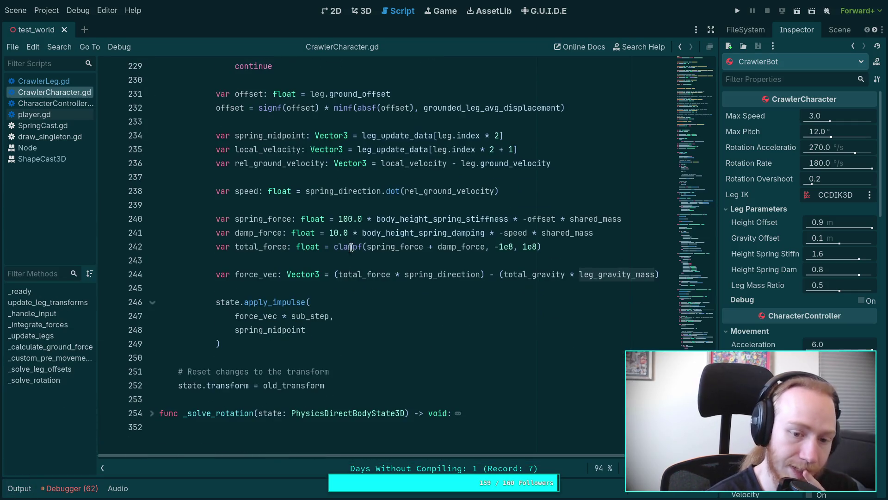
{"action": "scroll", "coordinate": [475, 316], "scroll_direction": "up", "scroll_amount": 2}
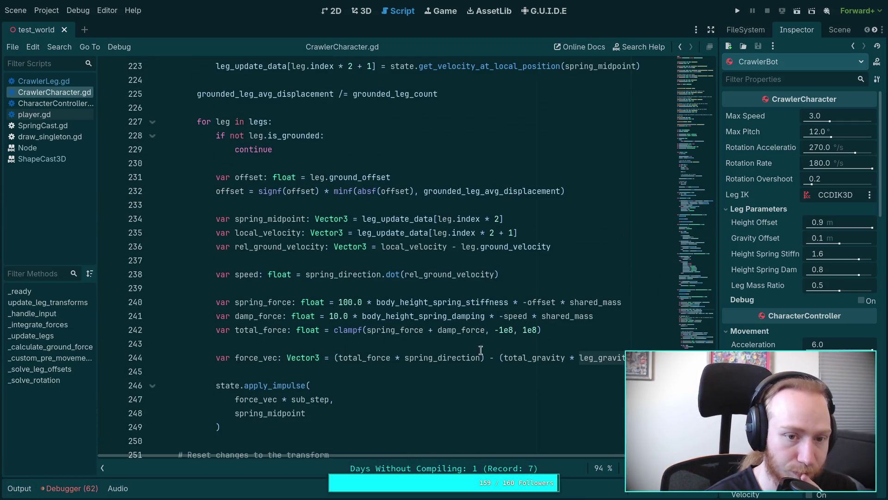
{"action": "scroll", "coordinate": [436, 341], "scroll_direction": "down", "scroll_amount": 3}
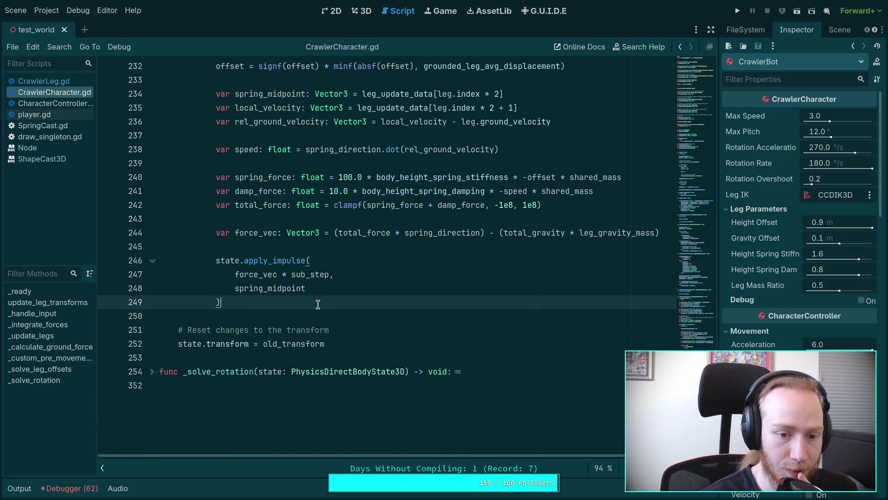
{"action": "scroll", "coordinate": [324, 305], "scroll_direction": "up", "scroll_amount": 4}
{"action": "left_click", "coordinate": [152, 164]}
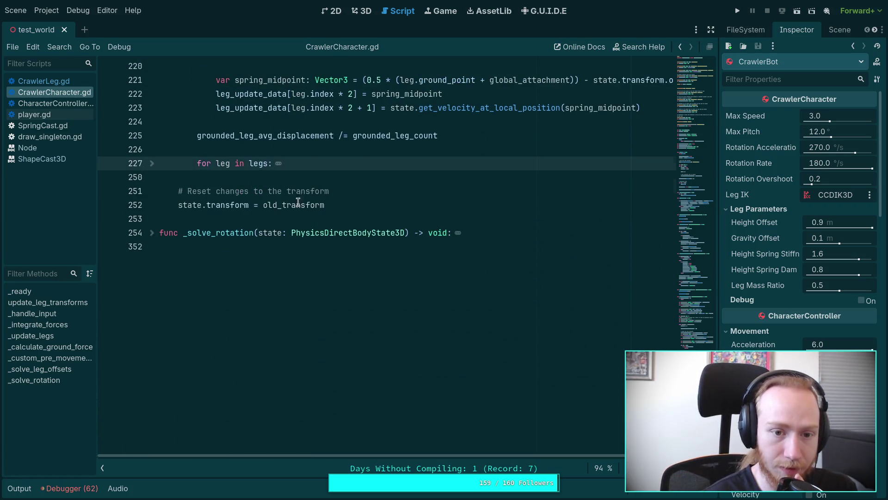
{"action": "scroll", "coordinate": [262, 259], "scroll_direction": "up", "scroll_amount": 2}
{"action": "left_click", "coordinate": [263, 259]}
{"action": "key", "text": "Return"}
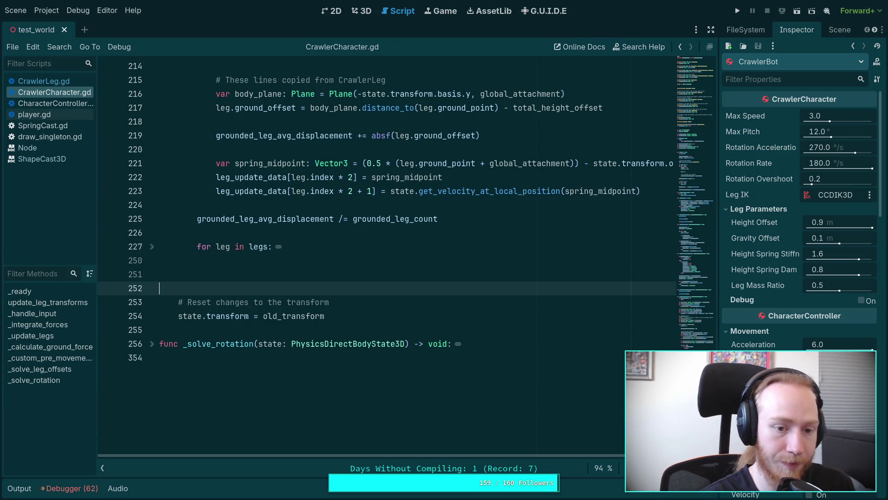
{"action": "key", "text": "Return"}
Check the uses of grounded_leg_count, return to blank line 251, and switch to an empty workspace.
{"action": "scroll", "coordinate": [277, 205], "scroll_direction": "up", "scroll_amount": 18}
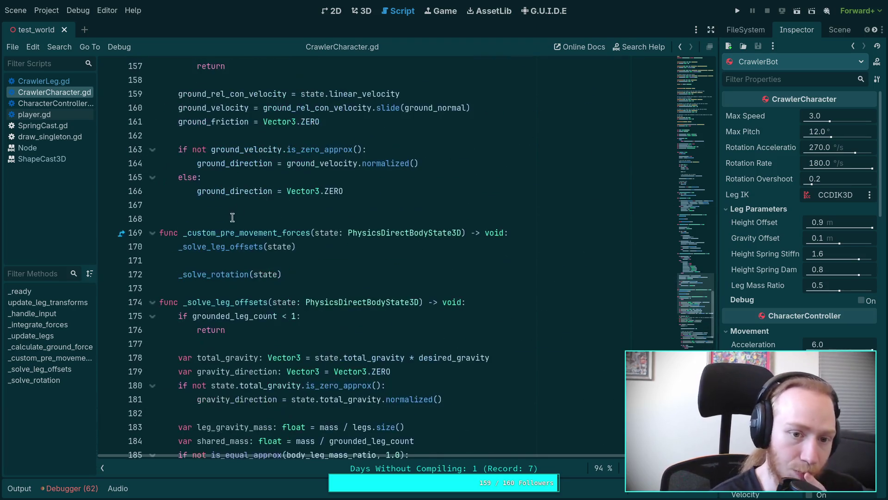
{"action": "double_click", "coordinate": [235, 316]}
{"action": "scroll", "coordinate": [330, 284], "scroll_direction": "down", "scroll_amount": 2}
{"action": "scroll", "coordinate": [330, 283], "scroll_direction": "down", "scroll_amount": 16}
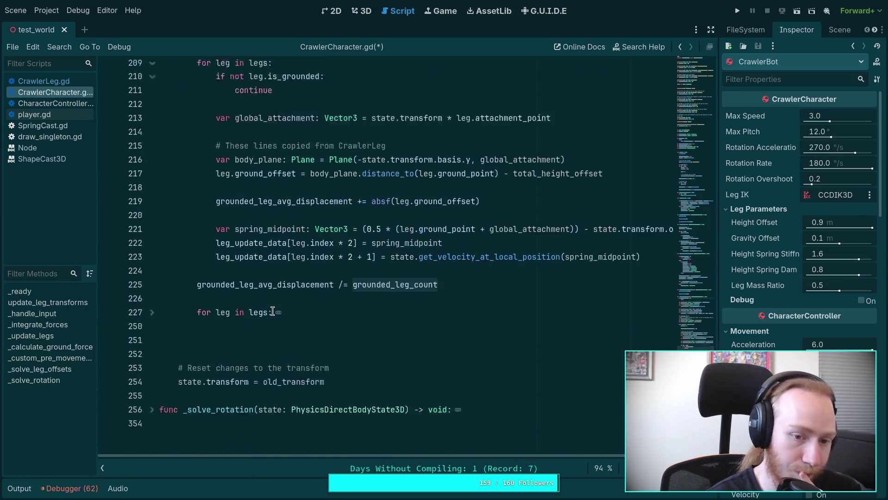
{"action": "left_click", "coordinate": [260, 310]}
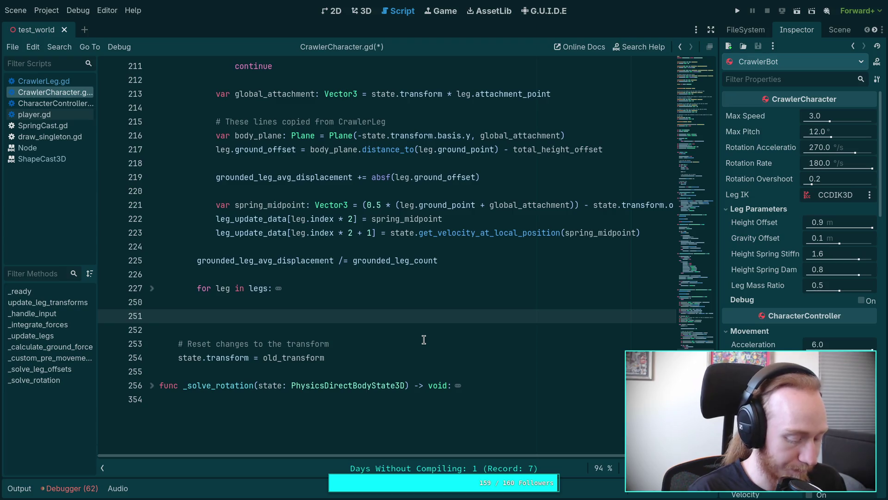
{"action": "key", "text": "super+4"}
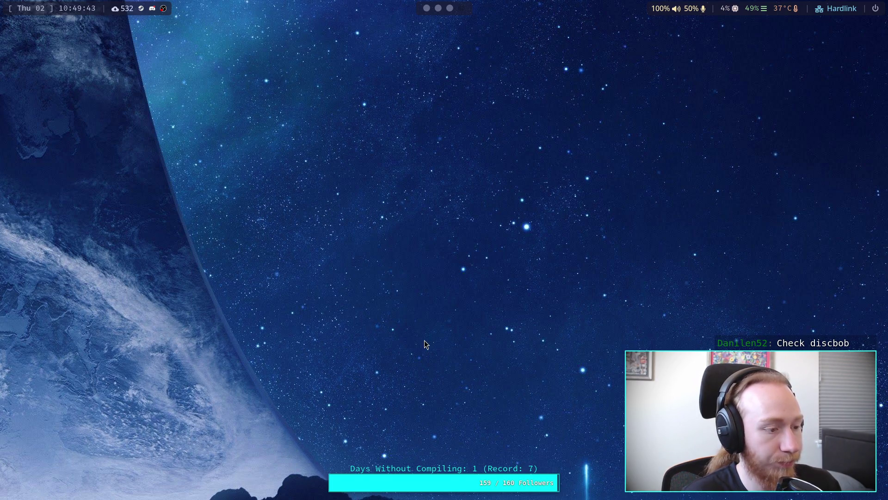
Open a new browser window on planet-game's GitHub commit history, then switch to the YouTube tab.
{"action": "key", "text": "super+w"}
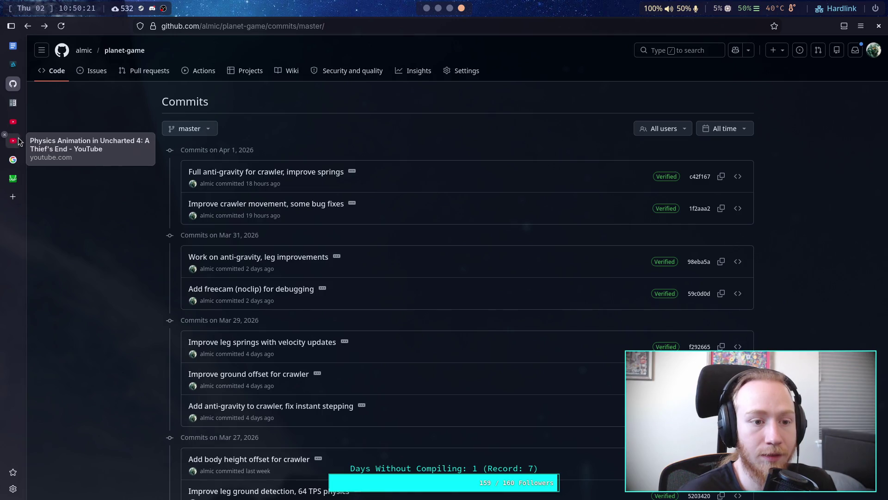
{"action": "left_click", "coordinate": [14, 123]}
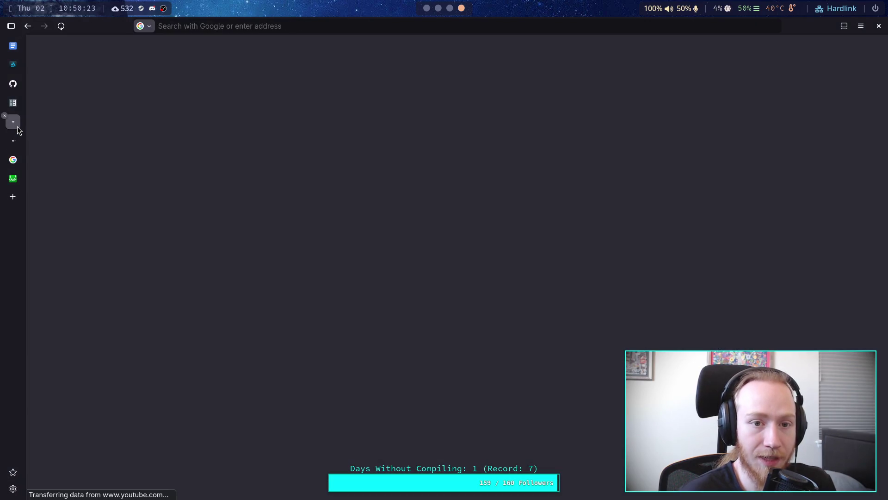
Close the duplicate YouTube tab and a stray empty new tab.
{"action": "mouse_move", "coordinate": [17, 141]}
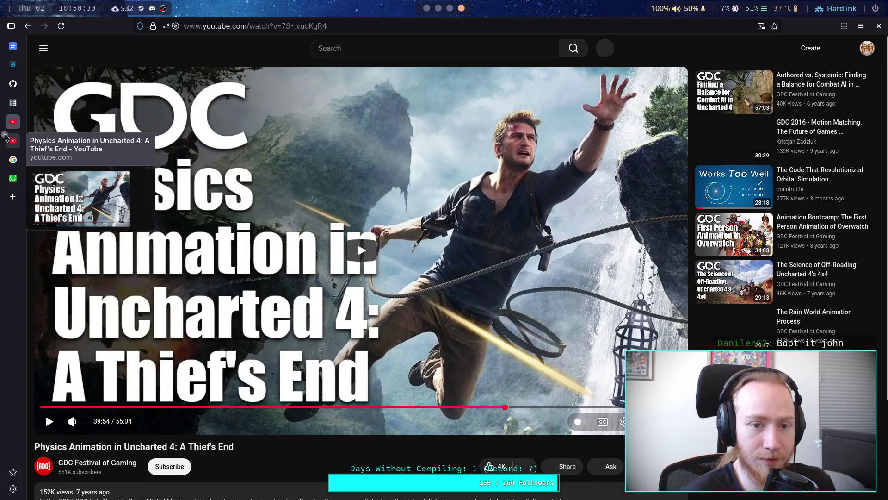
{"action": "left_click", "coordinate": [5, 135]}
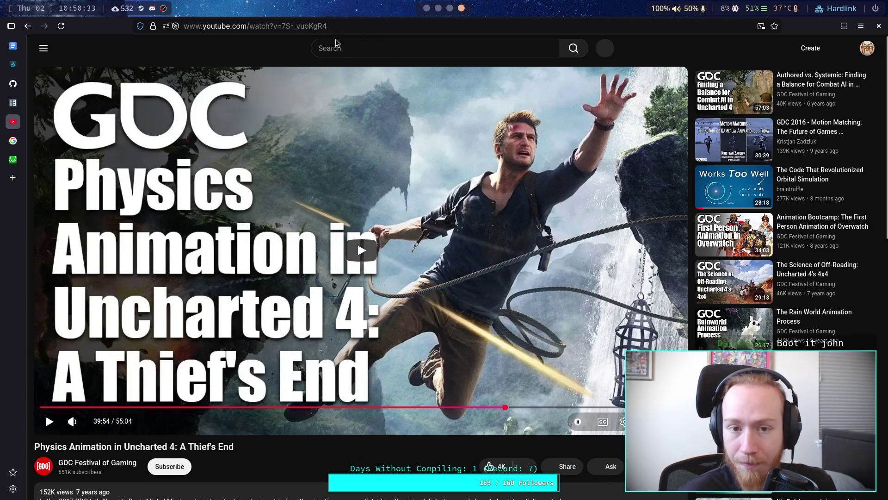
{"action": "left_click", "coordinate": [368, 49]}
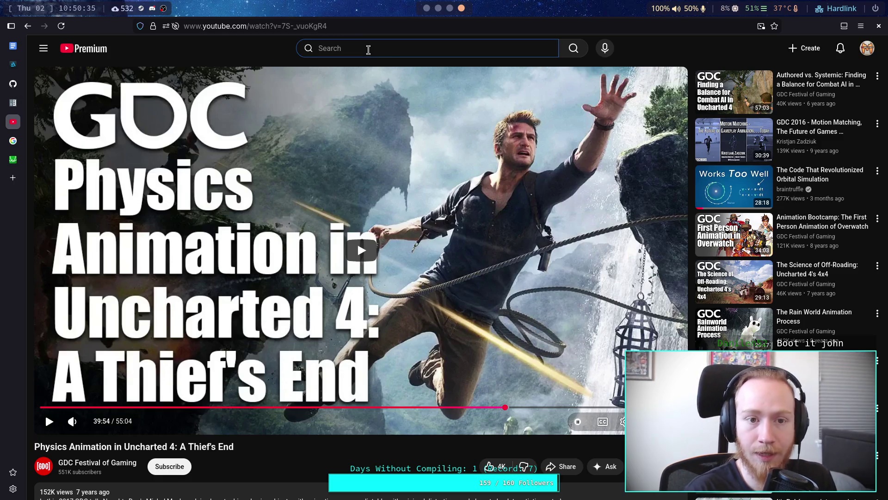
{"action": "key", "text": "ctrl+t"}
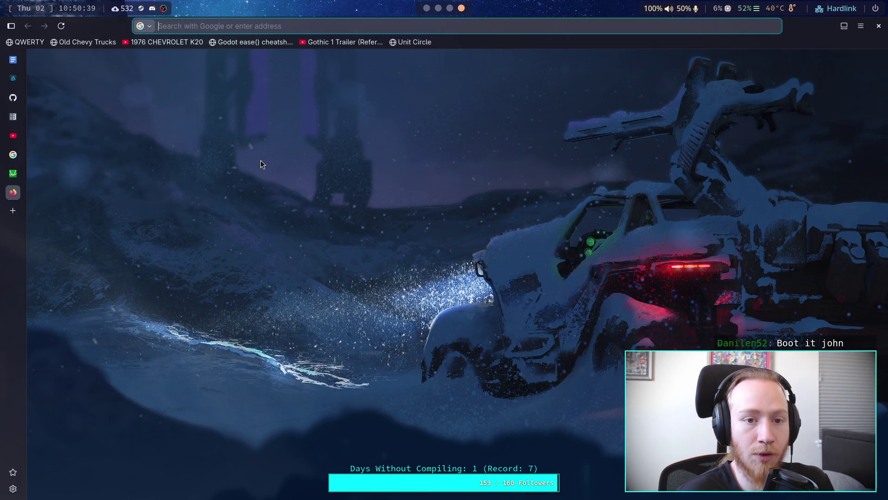
{"action": "key", "text": "ctrl+w"}
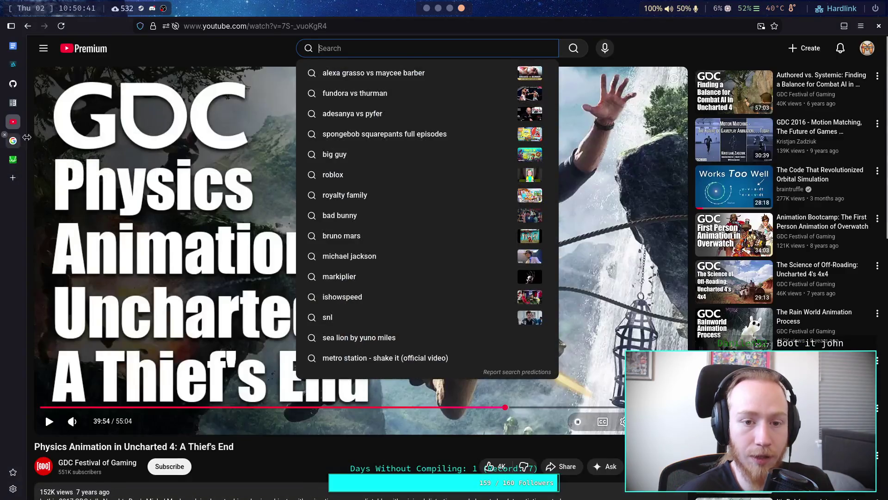
Play 'Procedural Walking Animation in Minecraft' from the Minecraft Spider Creature playlist under Playlists.
{"action": "left_click", "coordinate": [44, 48]}
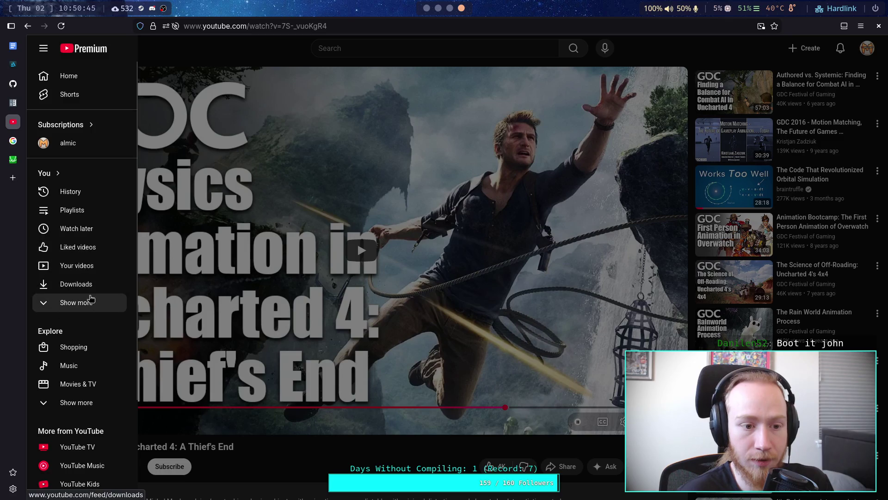
{"action": "left_click", "coordinate": [92, 211]}
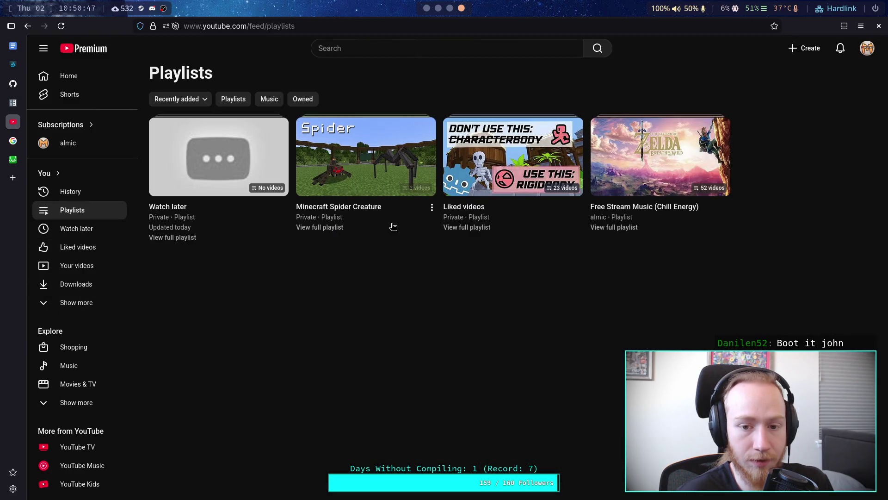
{"action": "left_click", "coordinate": [392, 223]}
Pause the spider walking video and scroll down to its description below the player.
{"action": "left_click", "coordinate": [362, 314]}
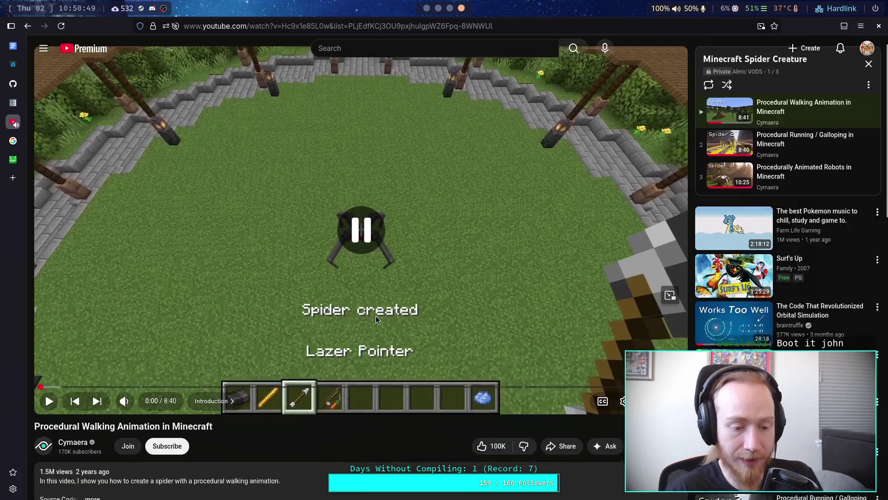
{"action": "scroll", "coordinate": [278, 347], "scroll_direction": "down", "scroll_amount": 3}
{"action": "scroll", "coordinate": [214, 382], "scroll_direction": "up", "scroll_amount": 2}
{"action": "scroll", "coordinate": [222, 365], "scroll_direction": "down", "scroll_amount": 3}
{"action": "scroll", "coordinate": [436, 356], "scroll_direction": "up", "scroll_amount": 5}
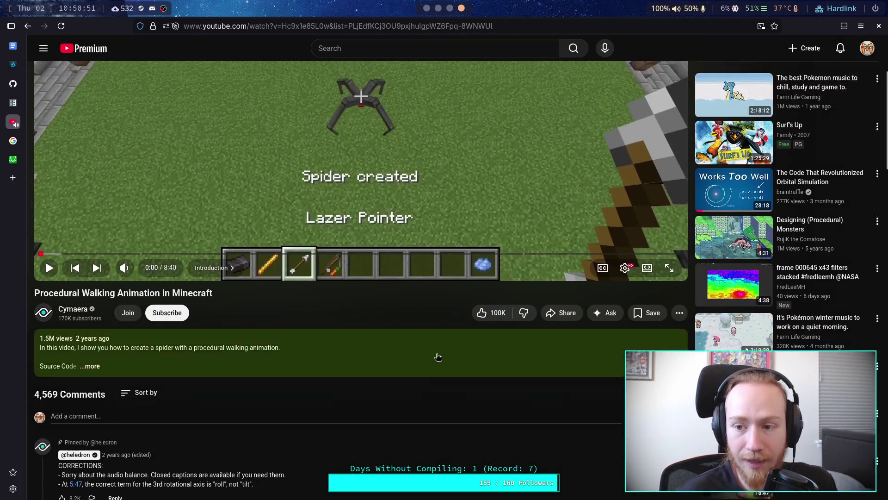
{"action": "scroll", "coordinate": [518, 336], "scroll_direction": "down", "scroll_amount": 5}
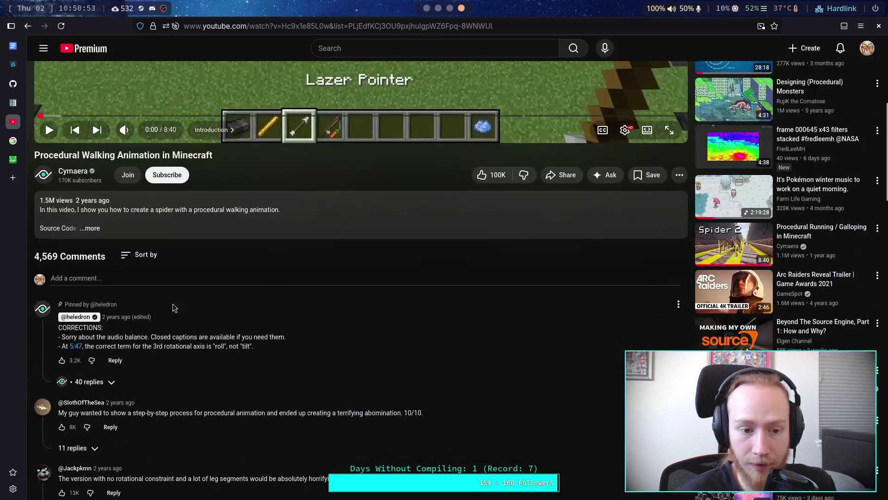
Expand the description to show source code and credits, then return to the player.
{"action": "left_click", "coordinate": [207, 231]}
{"action": "scroll", "coordinate": [291, 273], "scroll_direction": "up", "scroll_amount": 5}
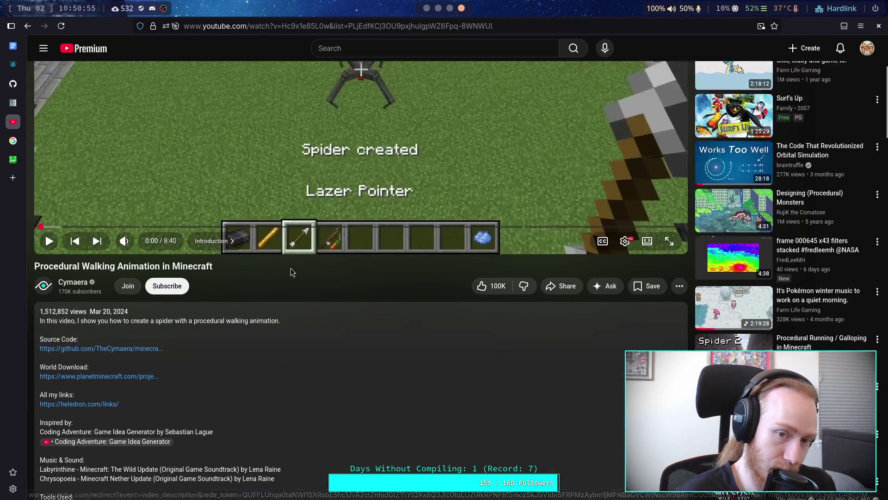
{"action": "scroll", "coordinate": [572, 263], "scroll_direction": "up", "scroll_amount": 2}
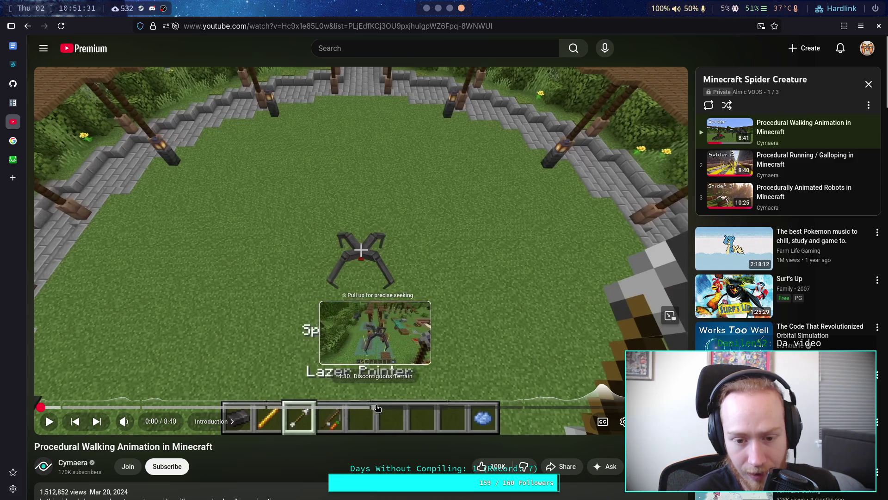
Jump to 3:26 and play the spider stepping over uneven terrain, then pause.
{"action": "left_click", "coordinate": [296, 407]}
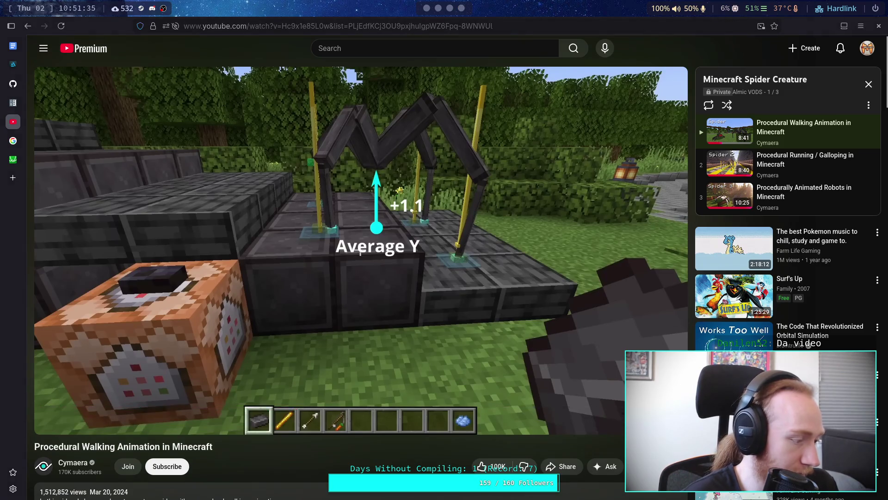
{"action": "left_click", "coordinate": [311, 327]}
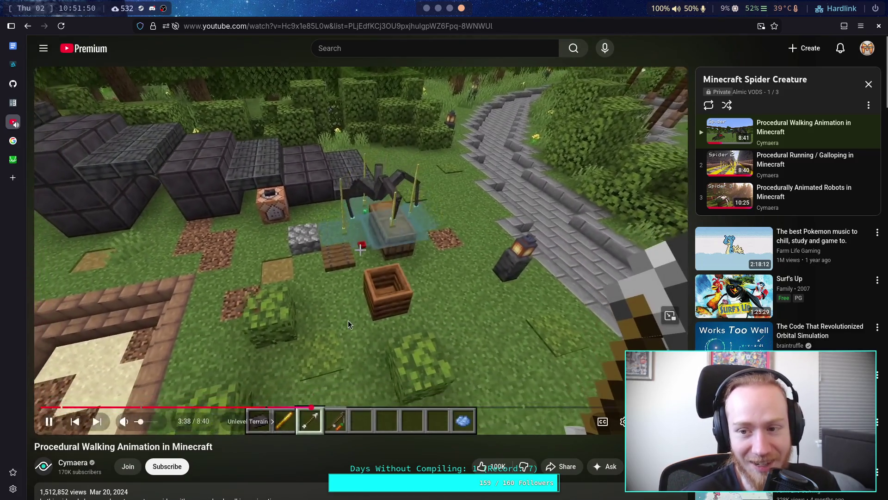
{"action": "left_click", "coordinate": [348, 320]}
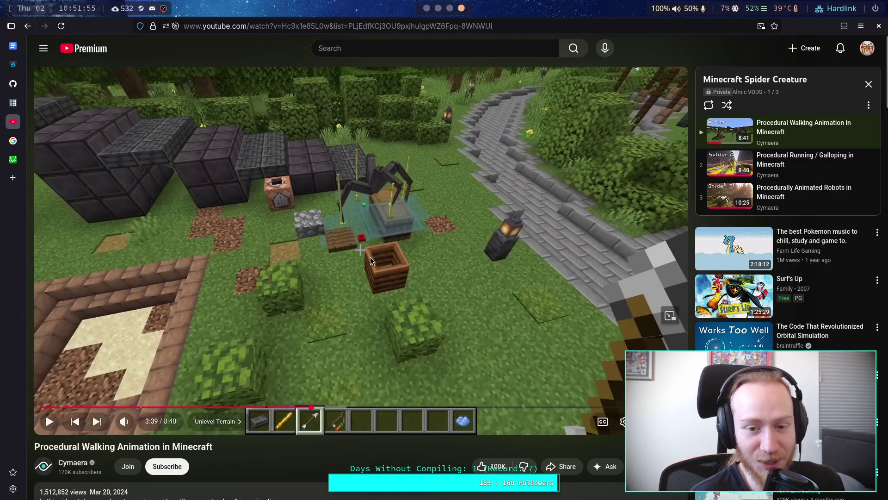
Resume the spider video, skip ahead 5 seconds, and pause again.
{"action": "left_click", "coordinate": [391, 264]}
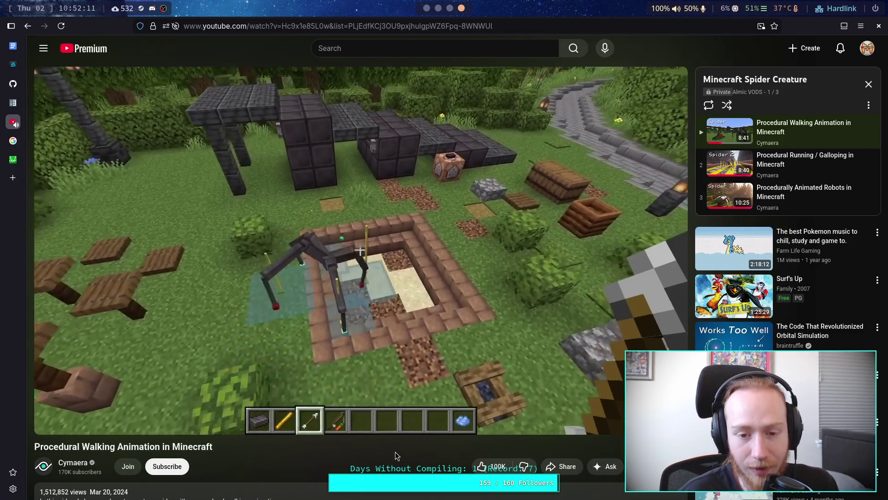
{"action": "key", "text": "Right"}
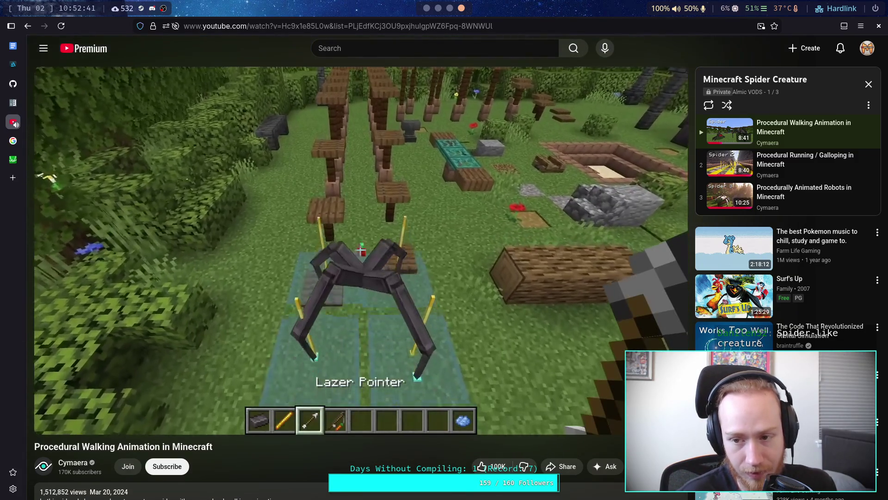
{"action": "left_click", "coordinate": [426, 364]}
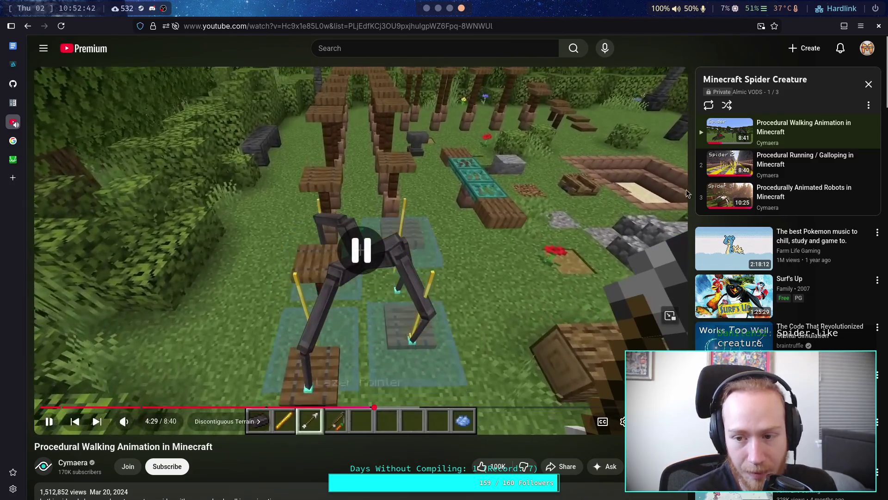
Start Procedural Running / Galloping in Minecraft, briefly stopping on the overhead spider shot.
{"action": "left_click", "coordinate": [732, 170]}
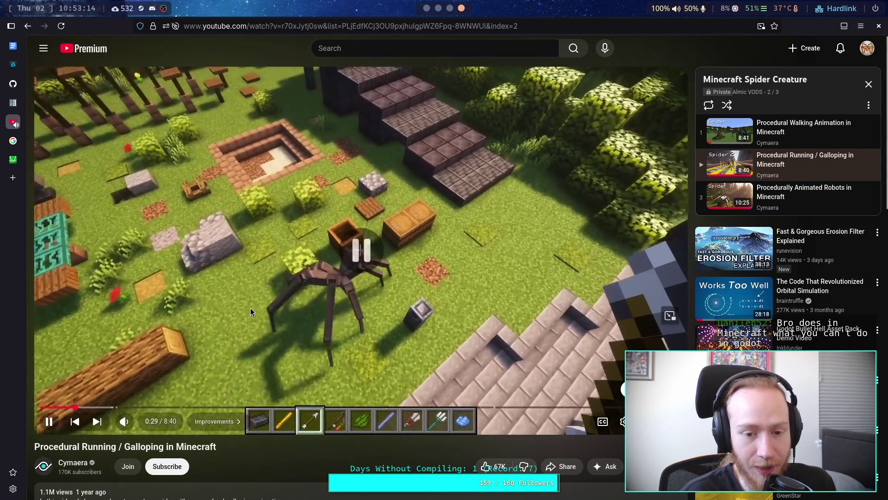
{"action": "left_click", "coordinate": [251, 307]}
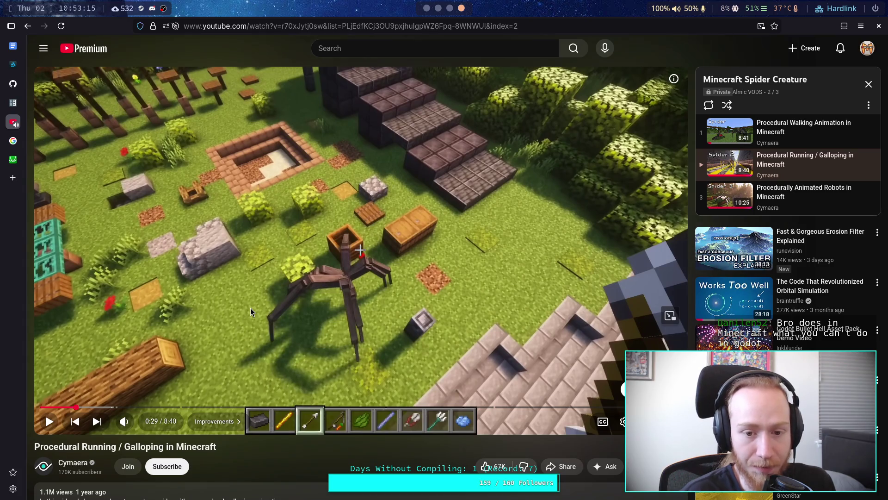
{"action": "left_click", "coordinate": [251, 308]}
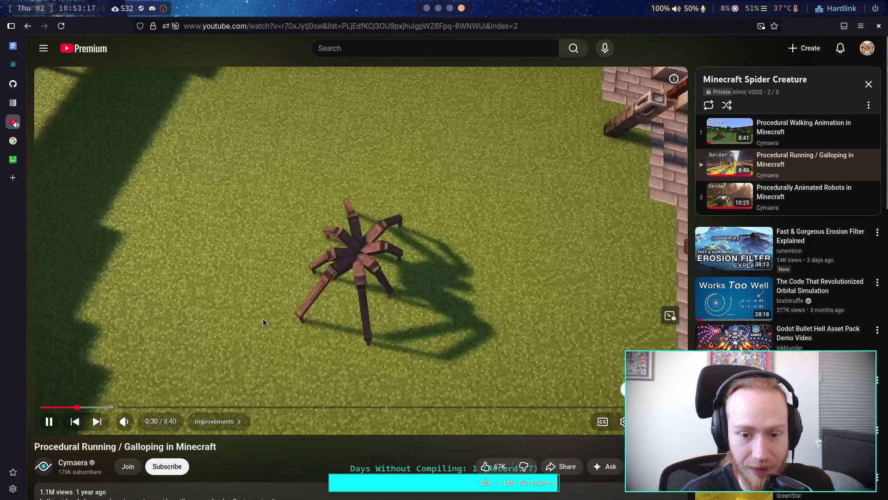
{"action": "left_click", "coordinate": [308, 319]}
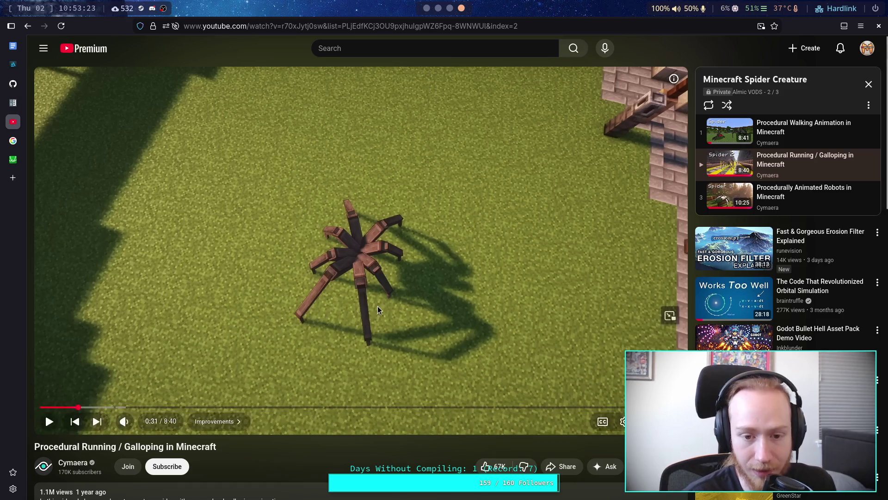
{"action": "left_click", "coordinate": [387, 284]}
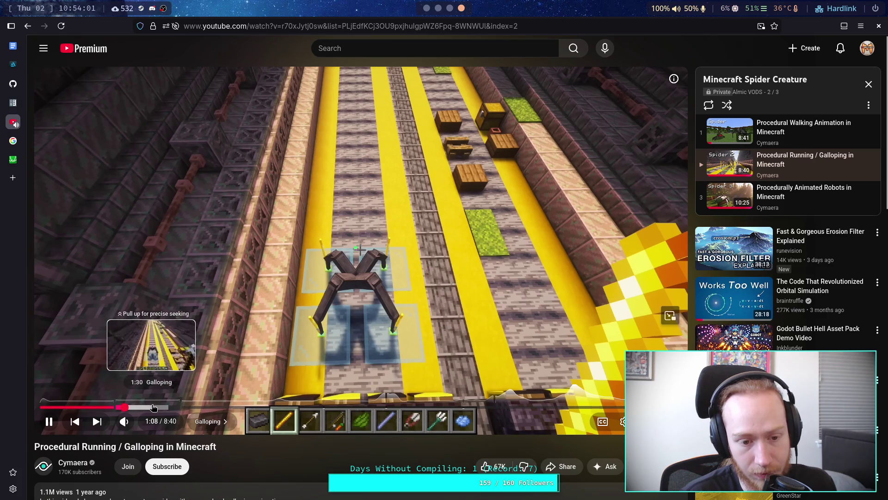
Jump ahead to the Faceplant x6 galloping scene, pause on it, then keep watching.
{"action": "left_click", "coordinate": [183, 409]}
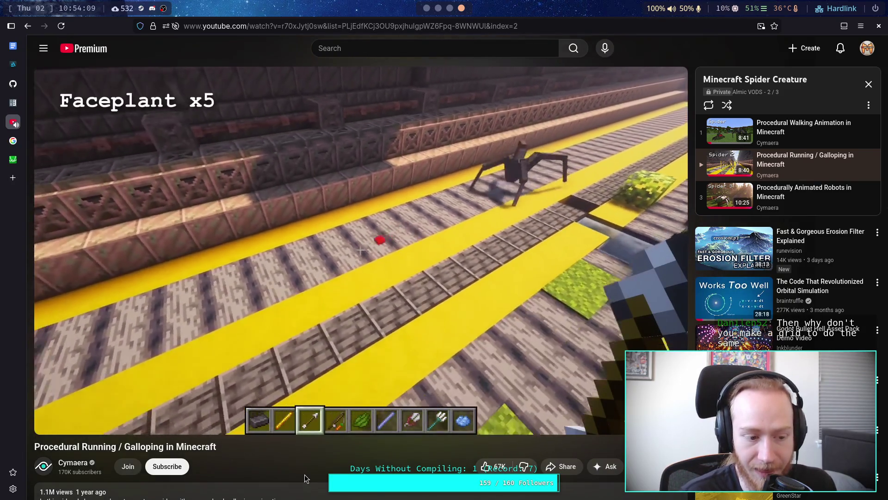
{"action": "mouse_move", "coordinate": [311, 394]}
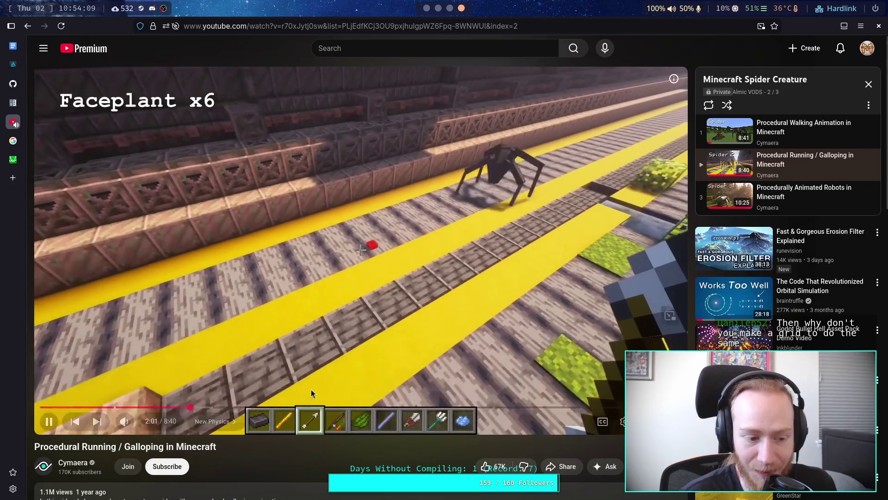
{"action": "left_click", "coordinate": [346, 326]}
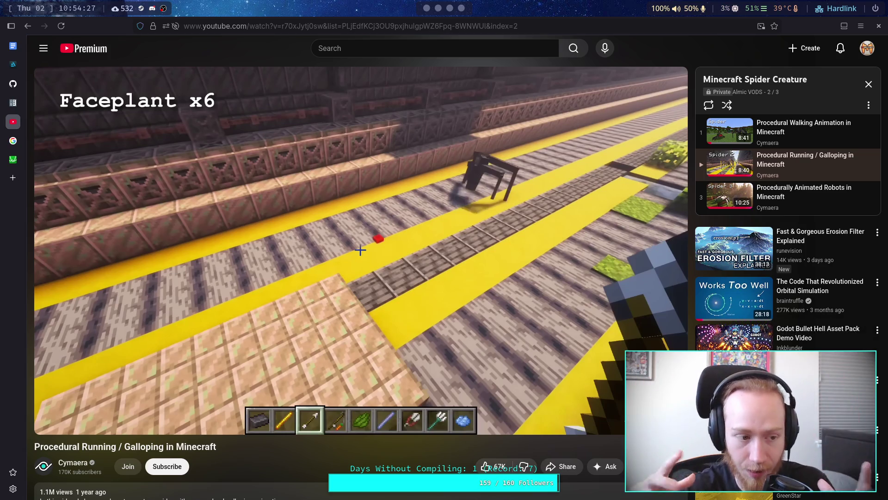
{"action": "left_click", "coordinate": [183, 319]}
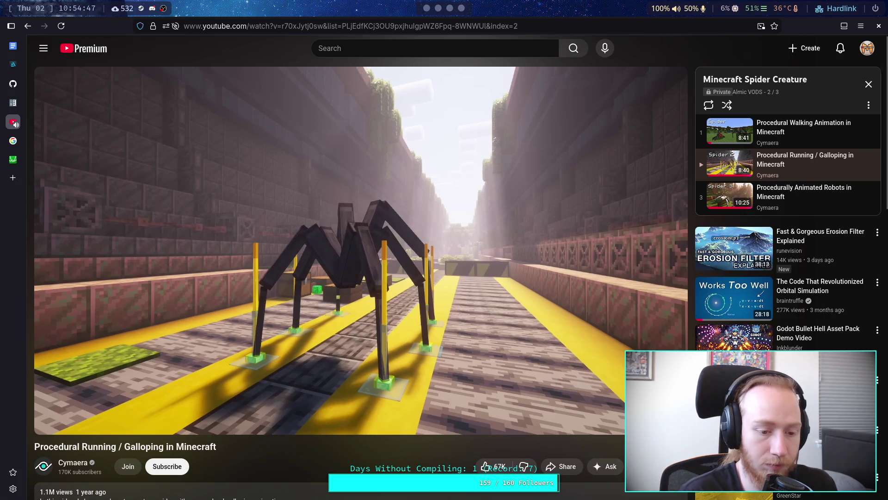
{"action": "mouse_move", "coordinate": [143, 425]}
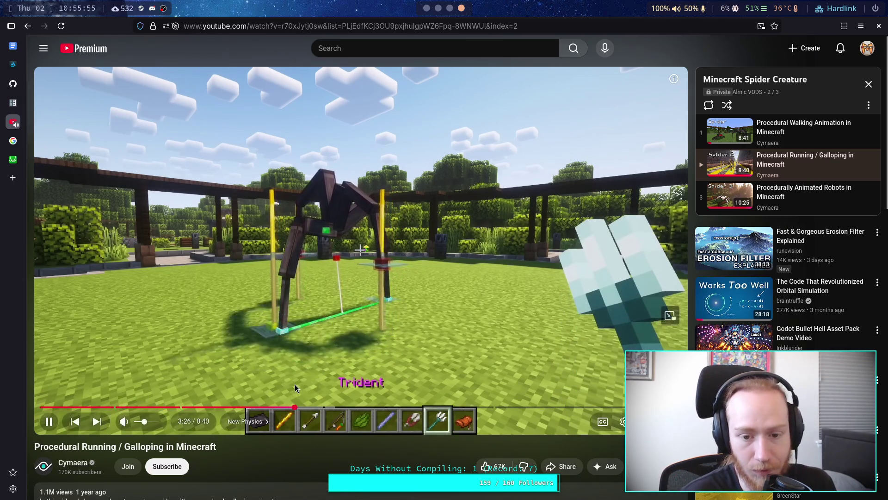
Pause the galloping video and seek back to 3:22 on the spider leg-target demo.
{"action": "left_click", "coordinate": [323, 381]}
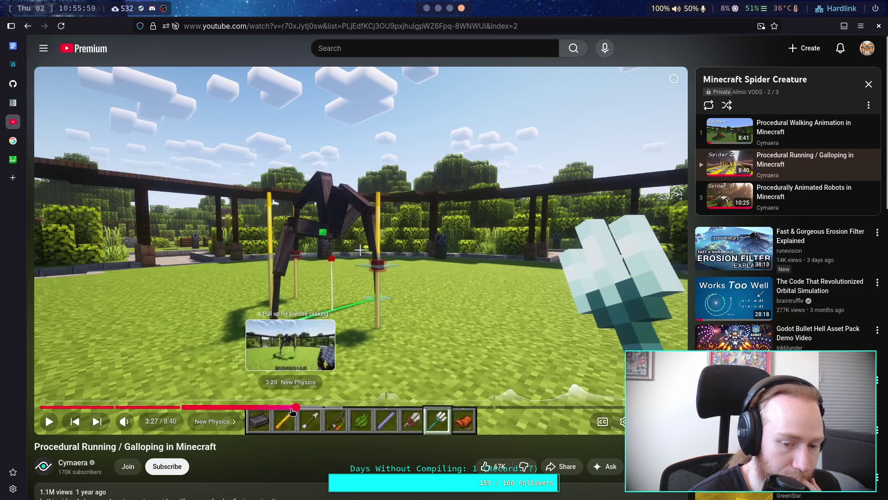
{"action": "left_click", "coordinate": [291, 408]}
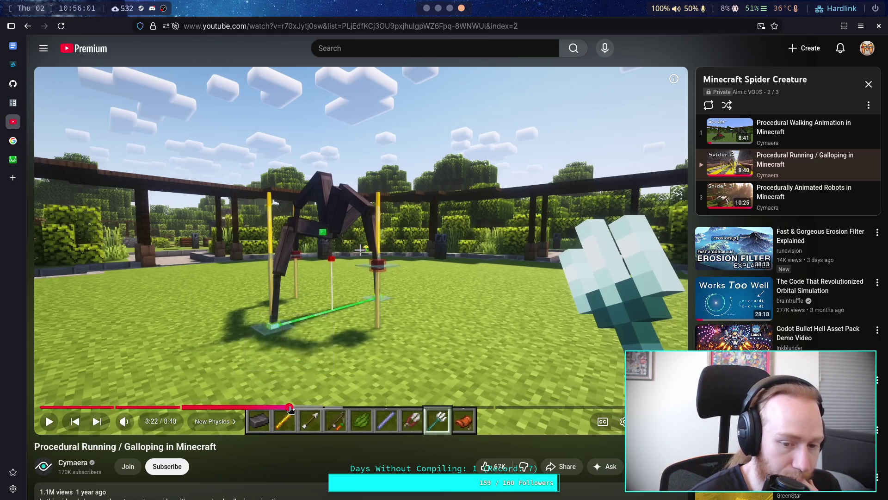
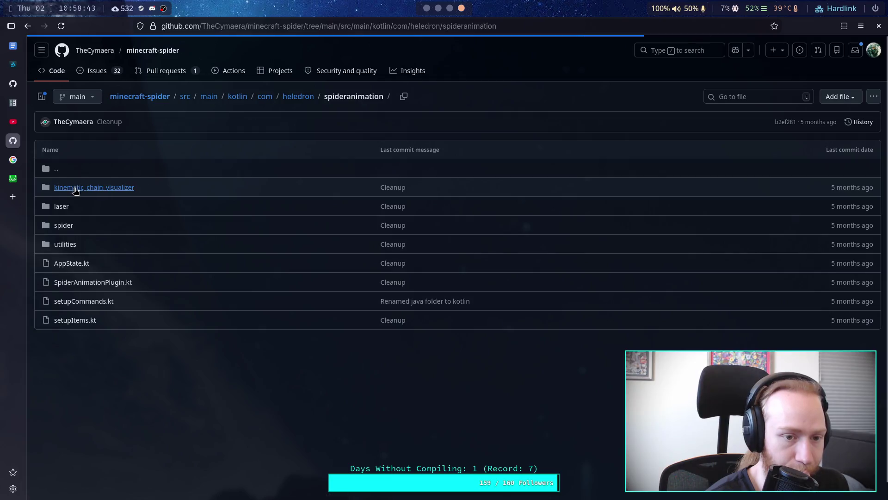
Open maths.kt inside the utilities/maths folder and scroll through its code.
{"action": "left_click", "coordinate": [71, 249]}
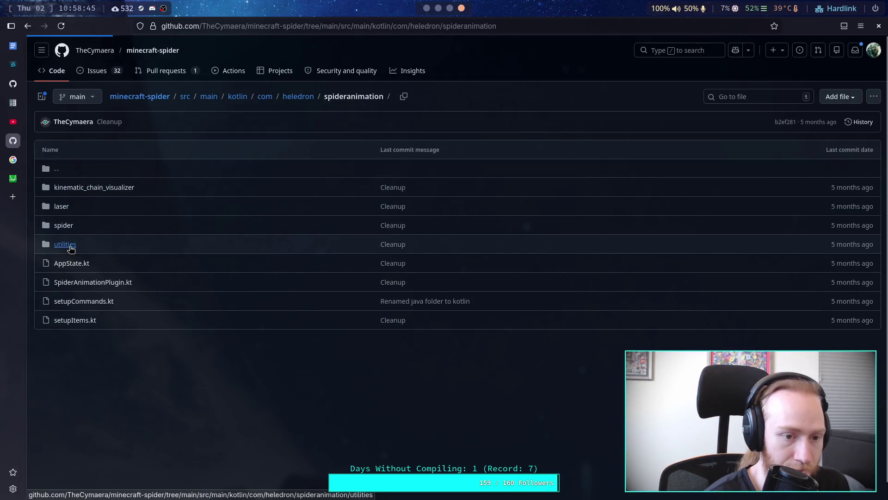
{"action": "left_click", "coordinate": [66, 303]}
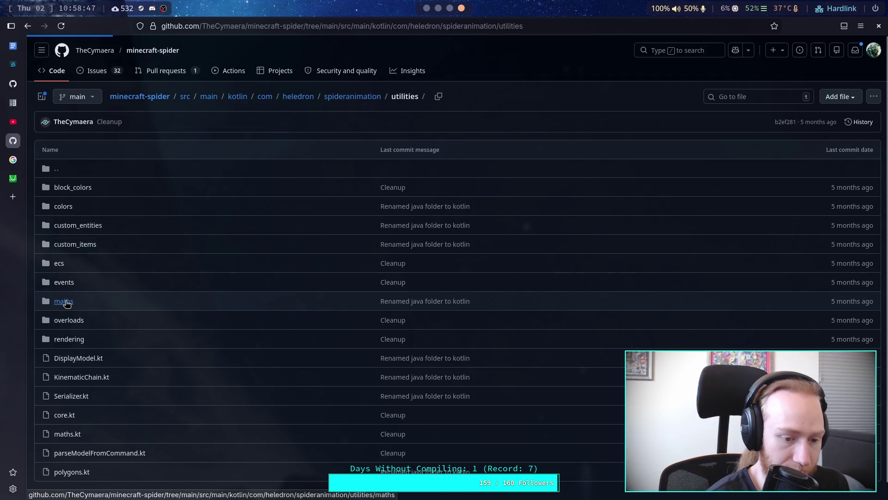
{"action": "left_click", "coordinate": [67, 204]}
{"action": "scroll", "coordinate": [348, 281], "scroll_direction": "down", "scroll_amount": 5}
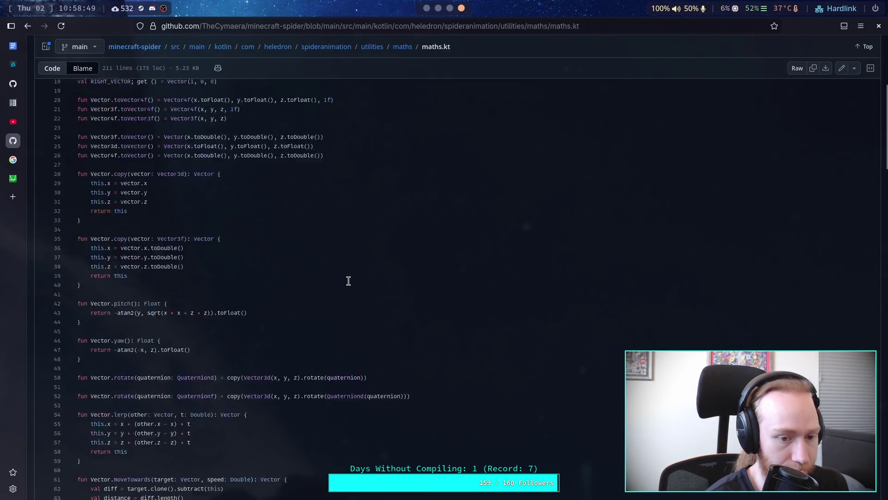
{"action": "scroll", "coordinate": [348, 281], "scroll_direction": "down", "scroll_amount": 20}
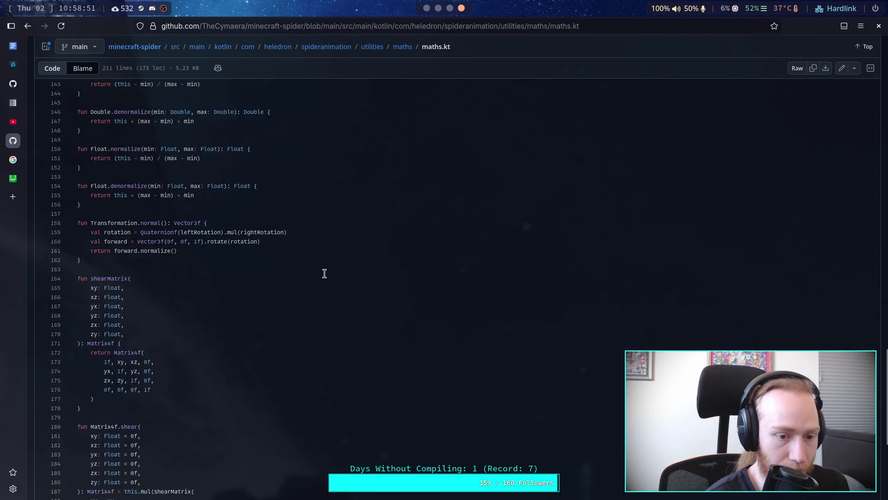
{"action": "scroll", "coordinate": [324, 273], "scroll_direction": "down", "scroll_amount": 5}
Go back to utilities and read the utilities-level maths.kt through to the end.
{"action": "left_click", "coordinate": [403, 48]}
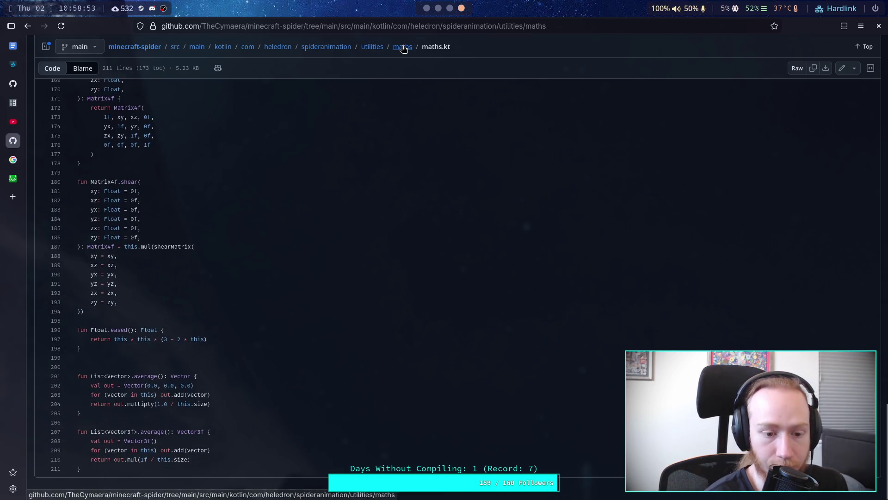
{"action": "left_click", "coordinate": [403, 97]}
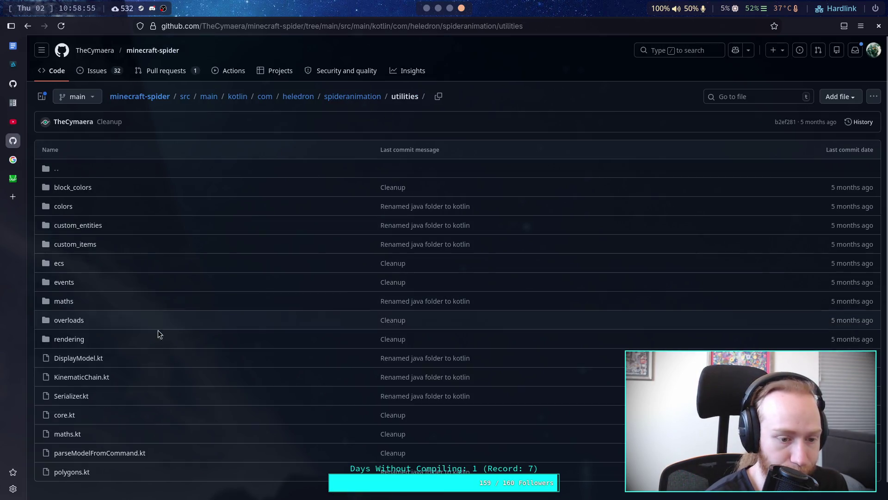
{"action": "left_click", "coordinate": [70, 434]}
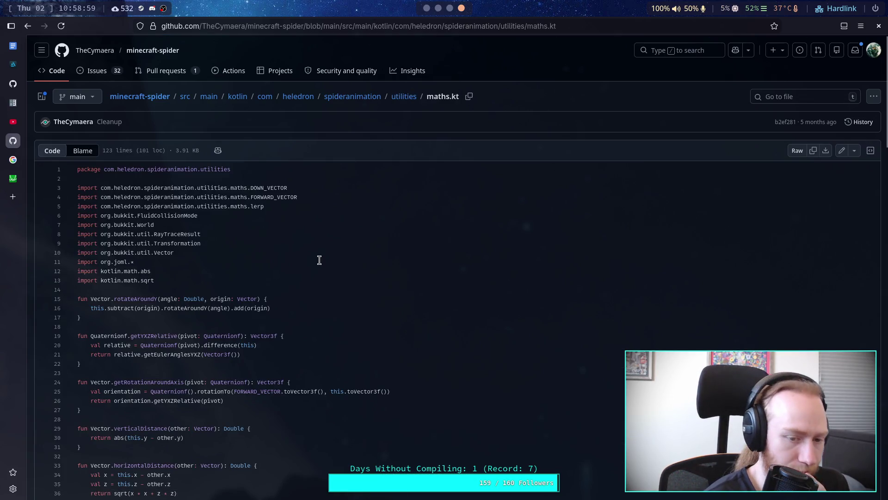
{"action": "scroll", "coordinate": [320, 260], "scroll_direction": "down", "scroll_amount": 10}
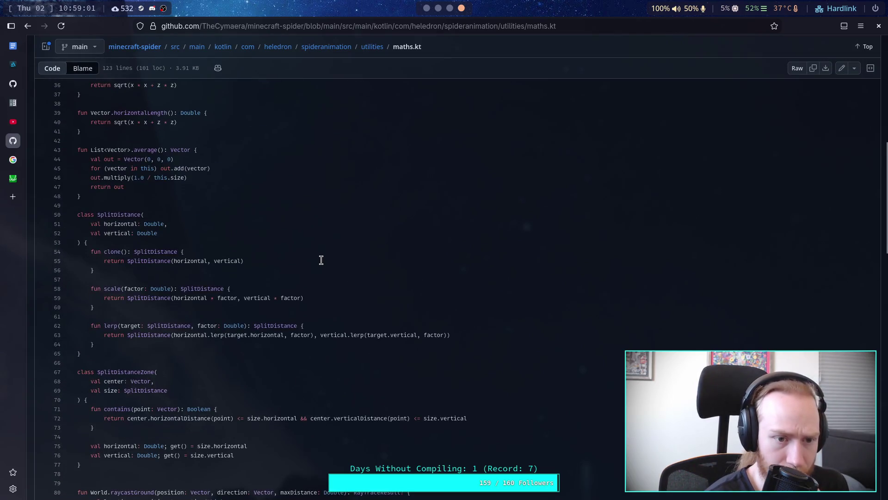
{"action": "scroll", "coordinate": [322, 260], "scroll_direction": "down", "scroll_amount": 10}
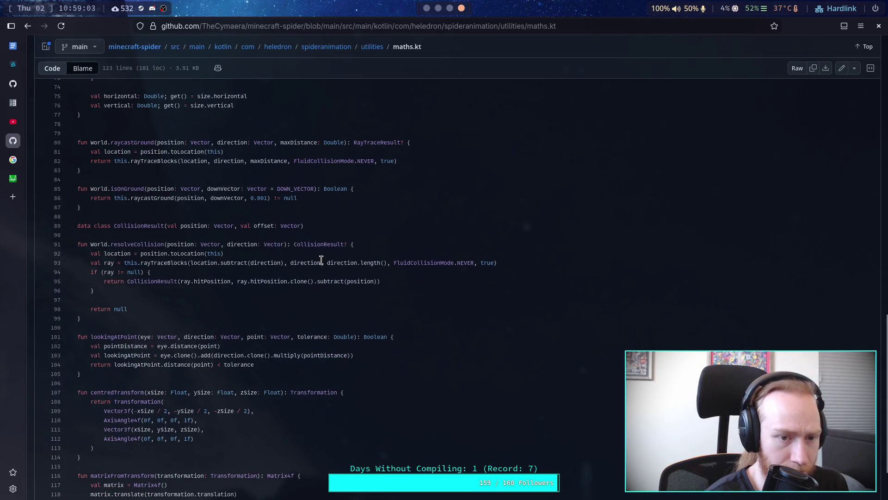
{"action": "scroll", "coordinate": [321, 260], "scroll_direction": "down", "scroll_amount": 3}
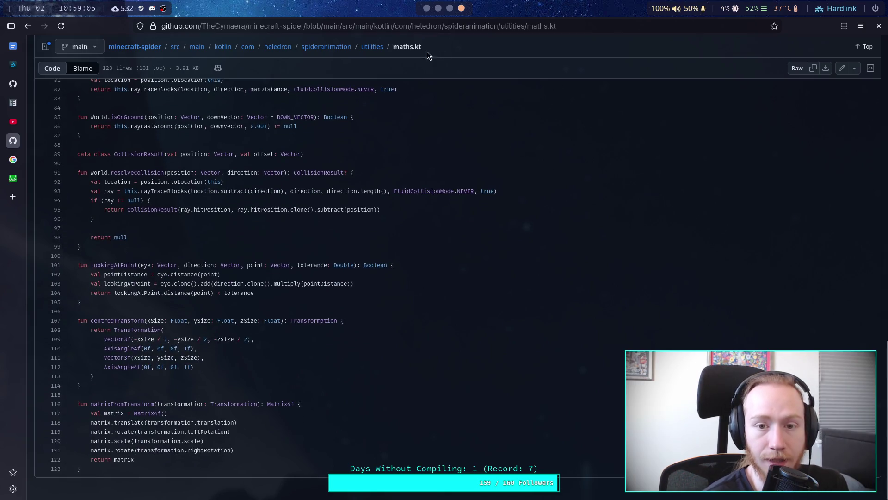
{"action": "left_click", "coordinate": [373, 47]}
Open polygons.kt and scroll through its polygon functions.
{"action": "left_click", "coordinate": [79, 472]}
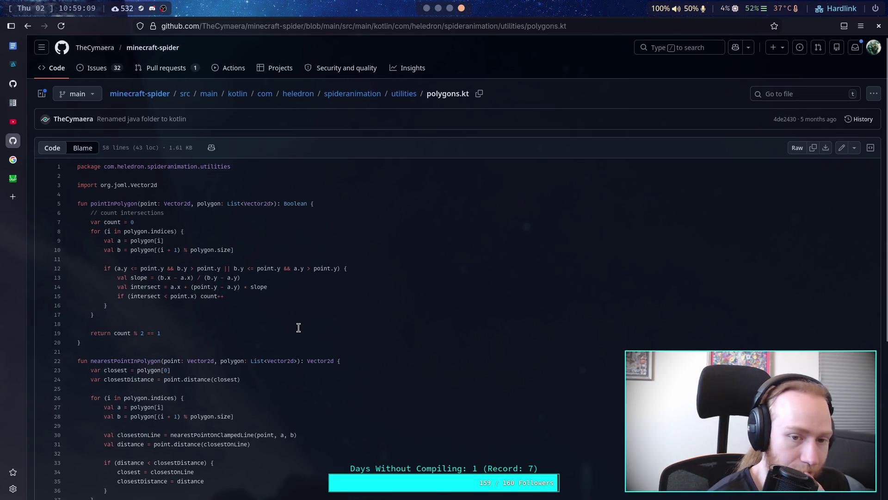
{"action": "scroll", "coordinate": [298, 327], "scroll_direction": "down", "scroll_amount": 2}
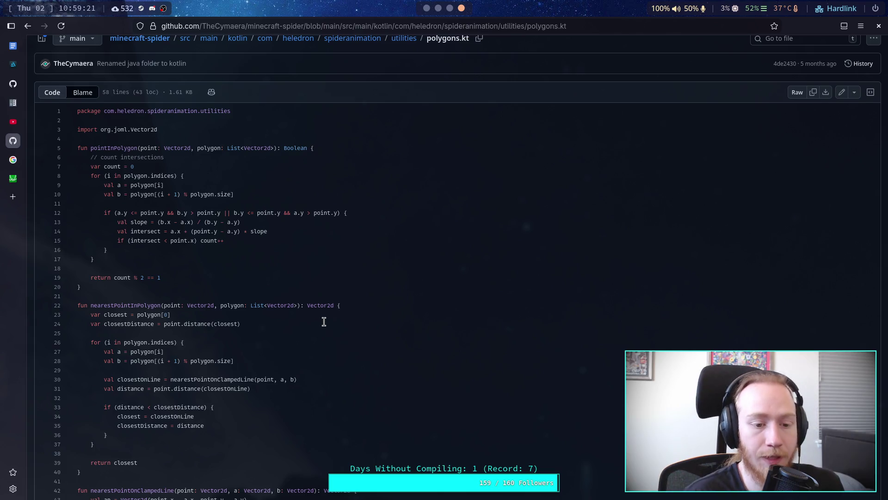
{"action": "scroll", "coordinate": [324, 322], "scroll_direction": "down", "scroll_amount": 5}
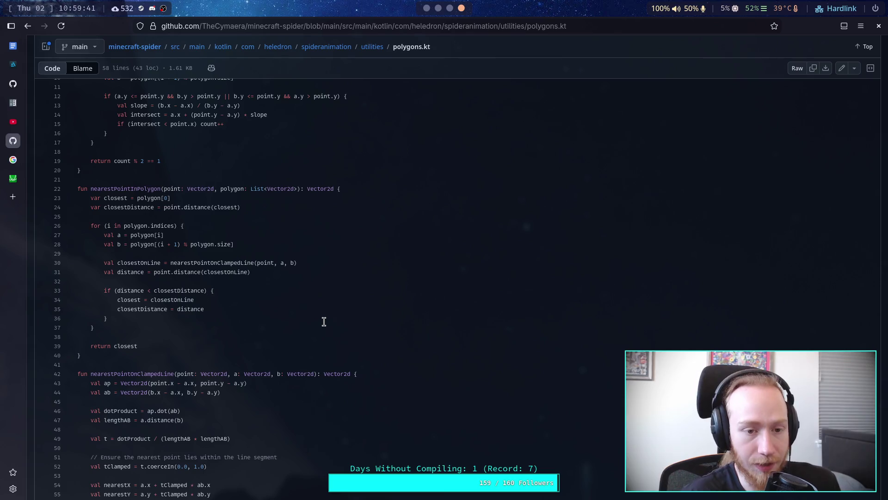
{"action": "scroll", "coordinate": [324, 321], "scroll_direction": "down", "scroll_amount": 3}
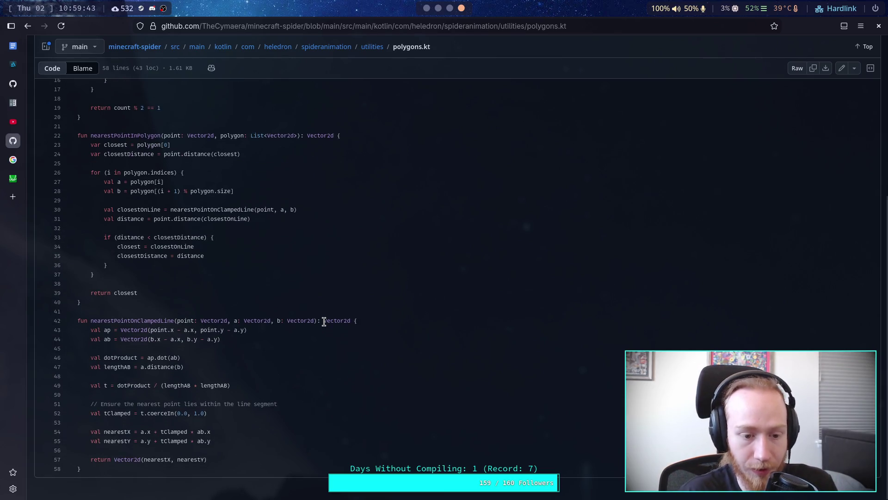
{"action": "scroll", "coordinate": [258, 409], "scroll_direction": "up", "scroll_amount": 5}
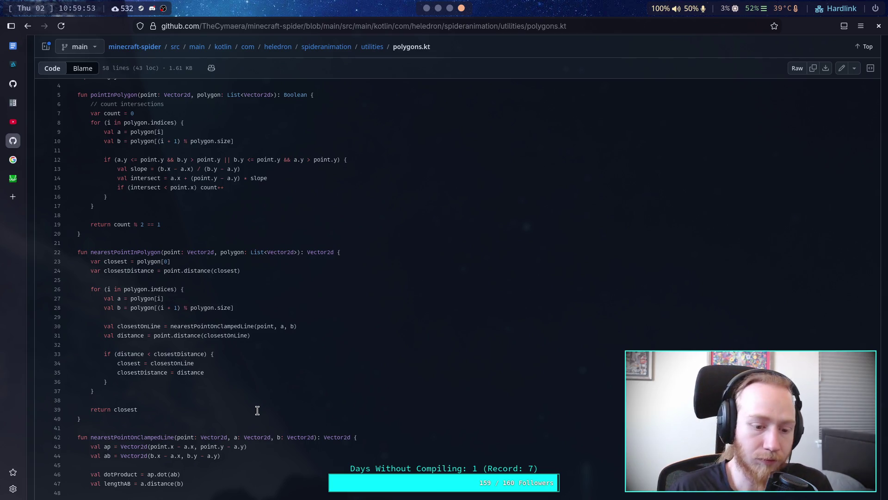
{"action": "scroll", "coordinate": [258, 410], "scroll_direction": "down", "scroll_amount": 3}
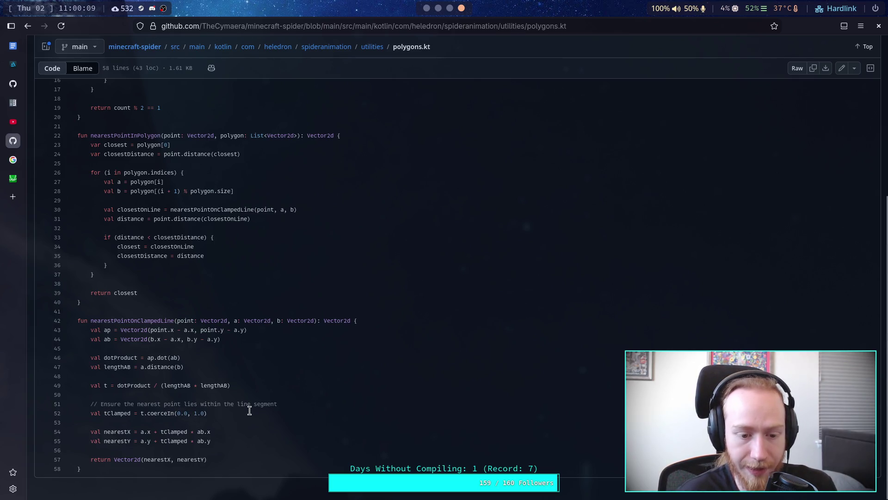
{"action": "scroll", "coordinate": [254, 411], "scroll_direction": "up", "scroll_amount": 3}
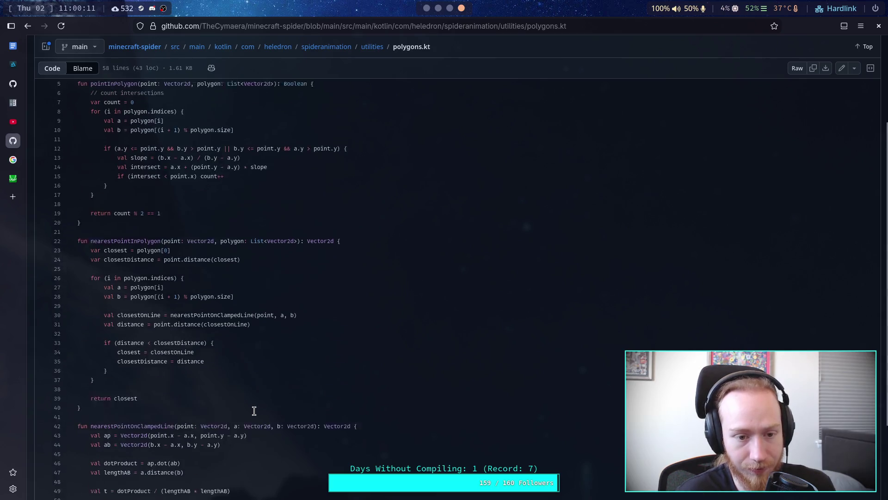
{"action": "scroll", "coordinate": [254, 410], "scroll_direction": "down", "scroll_amount": 3}
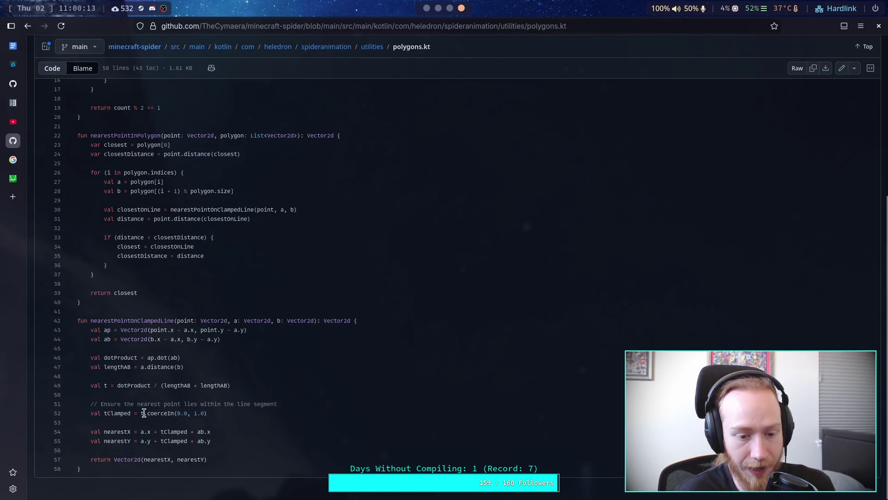
Highlight the coerceIn clamp call on line 52, then switch to the Crawler Bot notes.
{"action": "left_click_drag", "start_coordinate": [144, 414], "coordinate": [211, 412]}
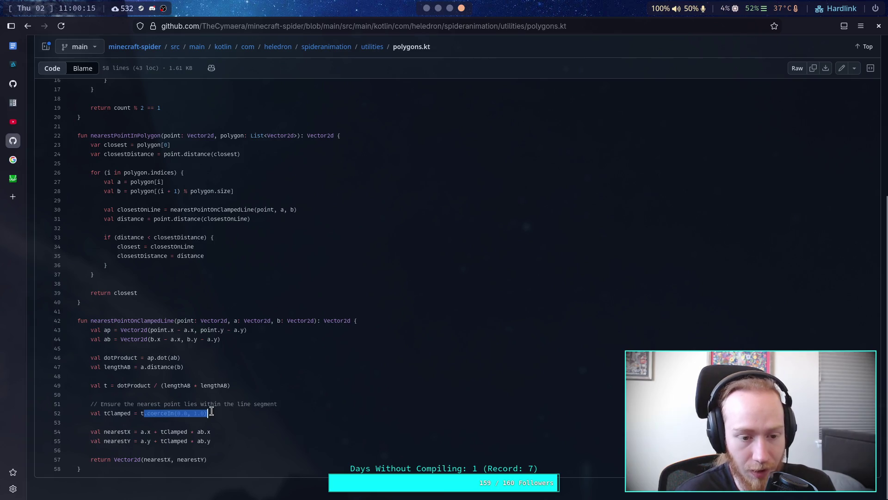
{"action": "left_click", "coordinate": [215, 374]}
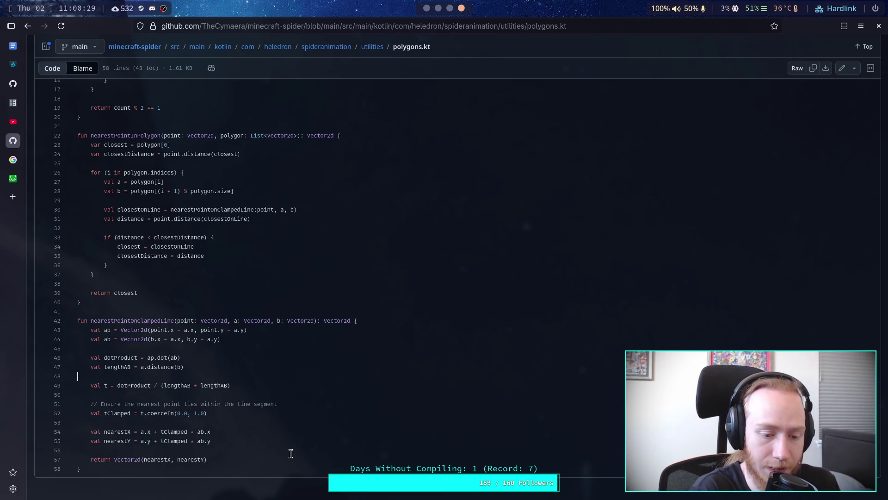
{"action": "scroll", "coordinate": [260, 419], "scroll_direction": "up", "scroll_amount": 5}
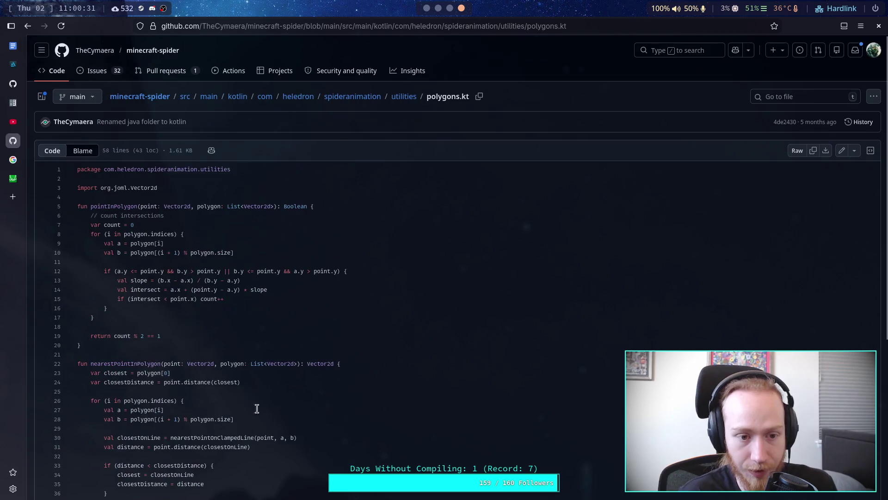
{"action": "left_click", "coordinate": [450, 9]}
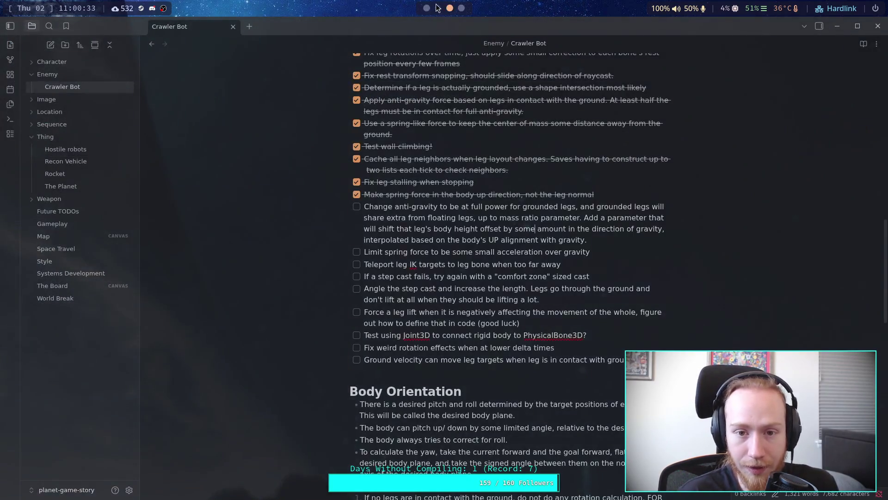
Read the Crawler Bot to-do list and orientation plan, then return to polygons.kt.
{"action": "scroll", "coordinate": [434, 10], "scroll_direction": "up", "scroll_amount": 1}
{"action": "scroll", "coordinate": [435, 10], "scroll_direction": "down", "scroll_amount": 2}
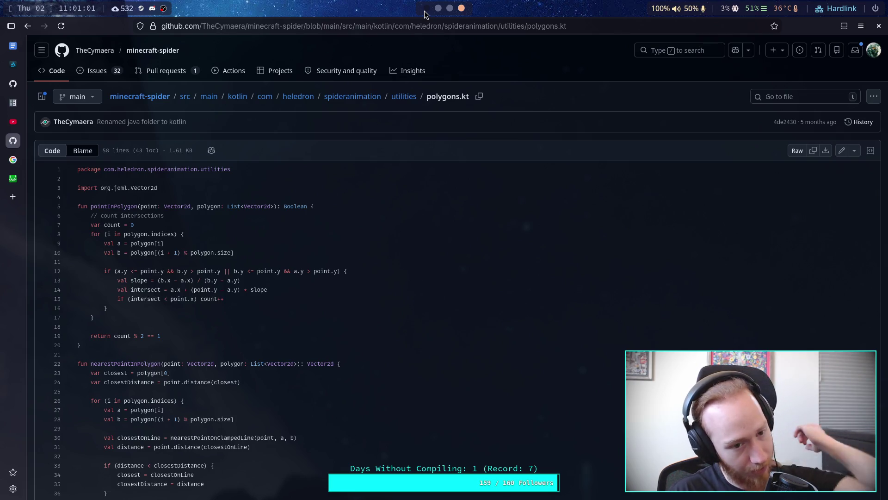
{"action": "scroll", "coordinate": [367, 267], "scroll_direction": "down", "scroll_amount": 5}
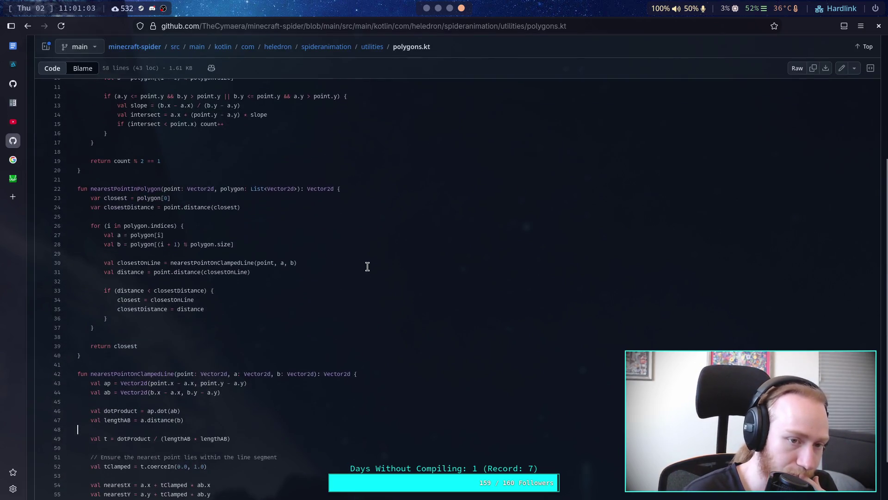
{"action": "scroll", "coordinate": [367, 266], "scroll_direction": "up", "scroll_amount": 5}
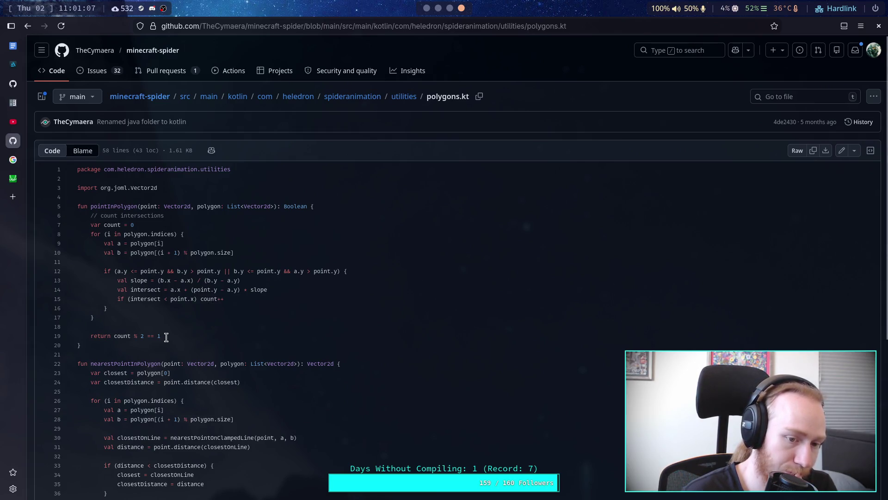
{"action": "left_click_drag", "start_coordinate": [141, 345], "coordinate": [78, 207]}
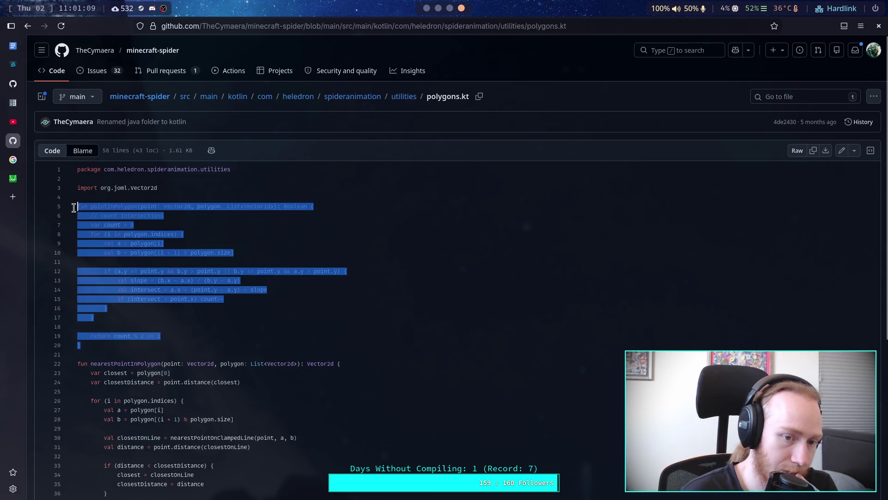
{"action": "left_click", "coordinate": [240, 280]}
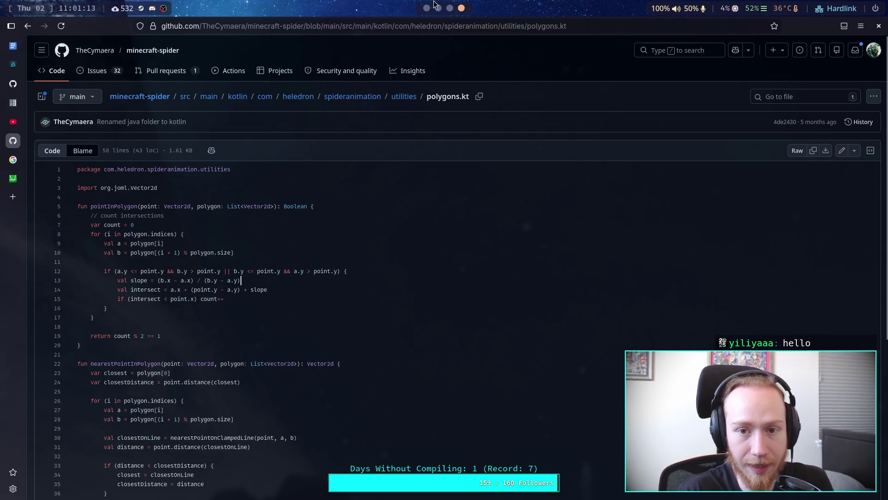
{"action": "left_click", "coordinate": [17, 106]}
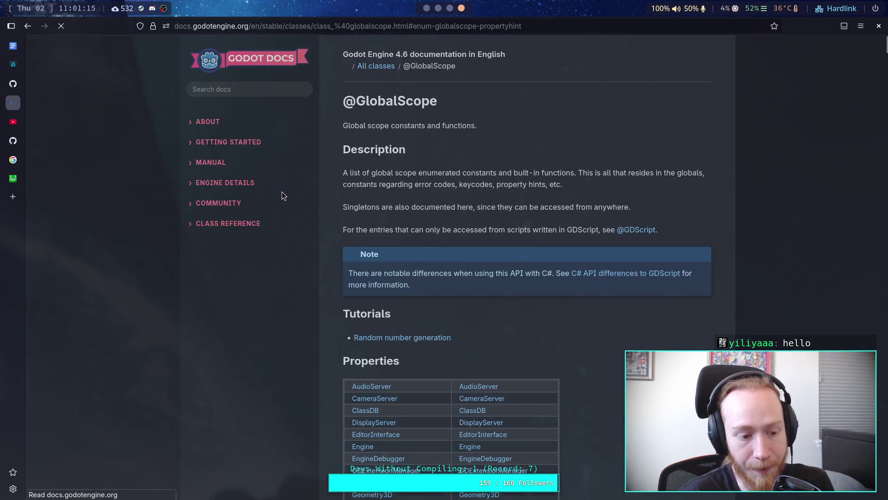
Search the Godot docs for 'Polygon' and scroll through the matching results.
{"action": "scroll", "coordinate": [407, 231], "scroll_direction": "up", "scroll_amount": 5}
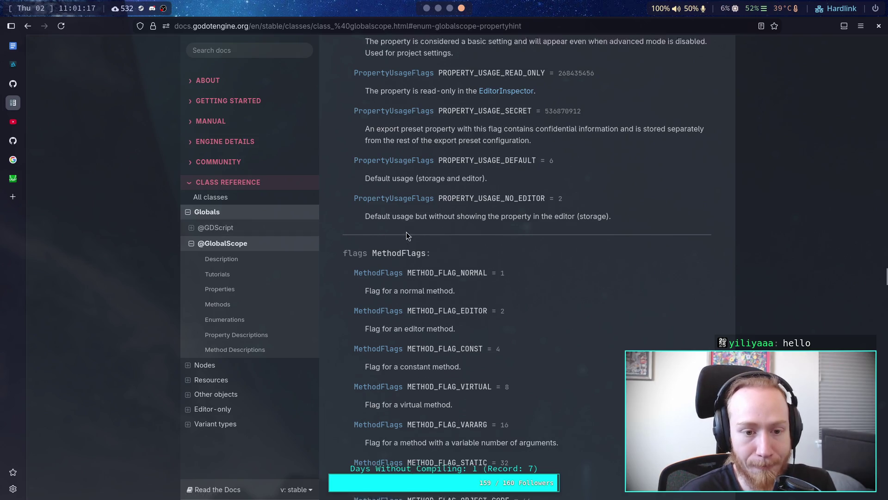
{"action": "scroll", "coordinate": [406, 232], "scroll_direction": "up", "scroll_amount": 5}
{"action": "left_click", "coordinate": [278, 49]}
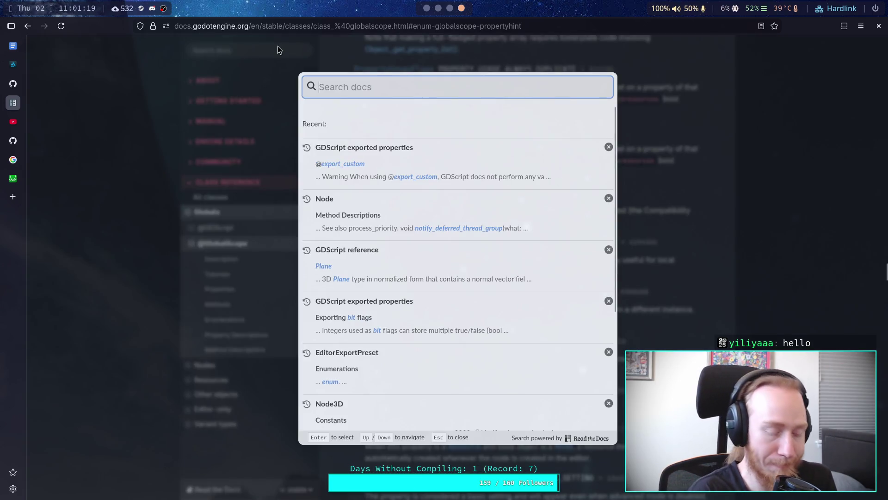
{"action": "type", "text": "Polygon"}
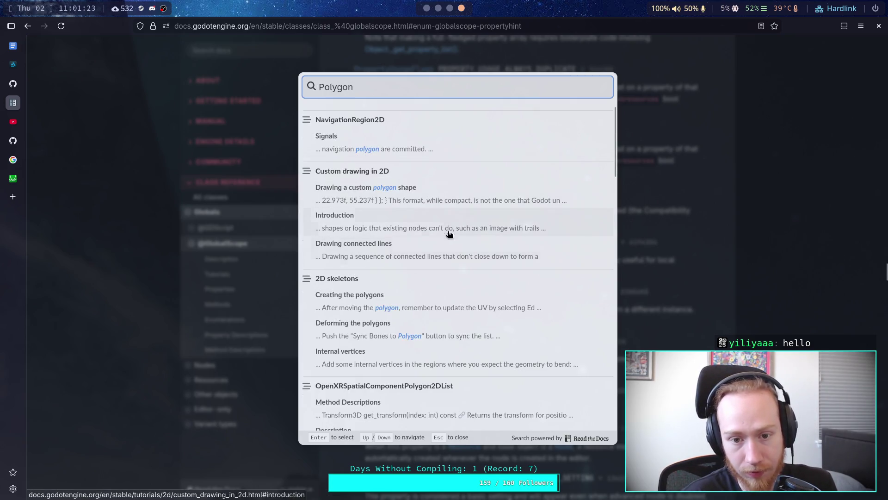
{"action": "scroll", "coordinate": [466, 277], "scroll_direction": "down", "scroll_amount": 1}
{"action": "scroll", "coordinate": [466, 277], "scroll_direction": "down", "scroll_amount": 8}
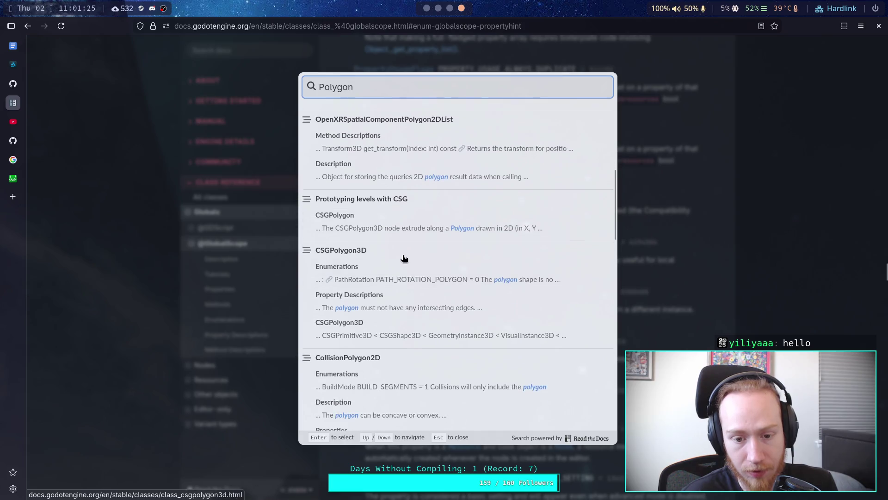
{"action": "scroll", "coordinate": [403, 258], "scroll_direction": "down", "scroll_amount": 7}
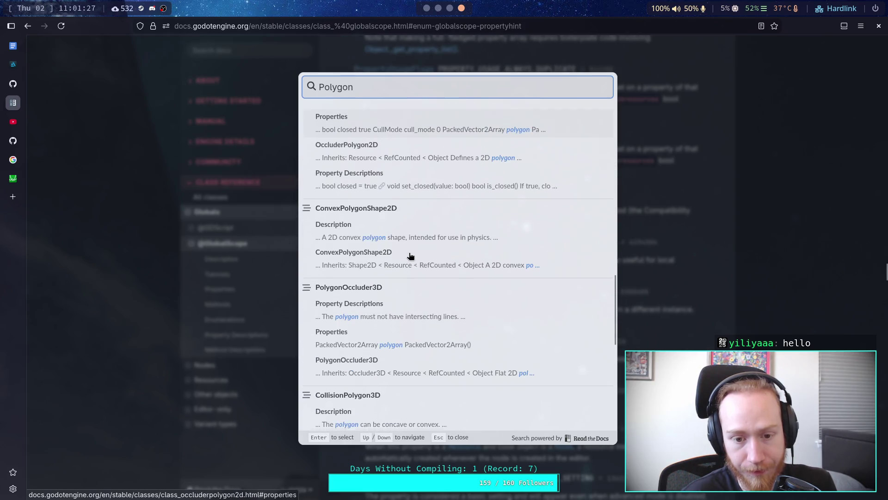
{"action": "scroll", "coordinate": [465, 264], "scroll_direction": "down", "scroll_amount": 4}
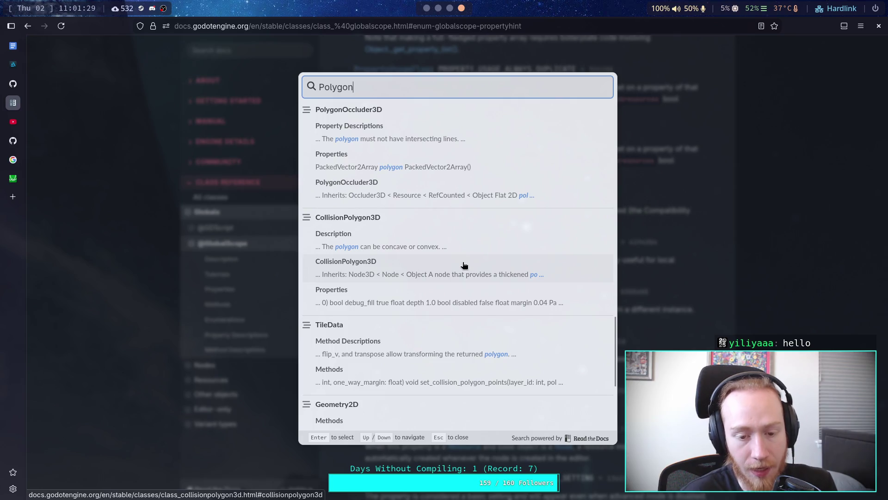
{"action": "scroll", "coordinate": [465, 265], "scroll_direction": "down", "scroll_amount": 3}
{"action": "scroll", "coordinate": [465, 265], "scroll_direction": "down", "scroll_amount": 1}
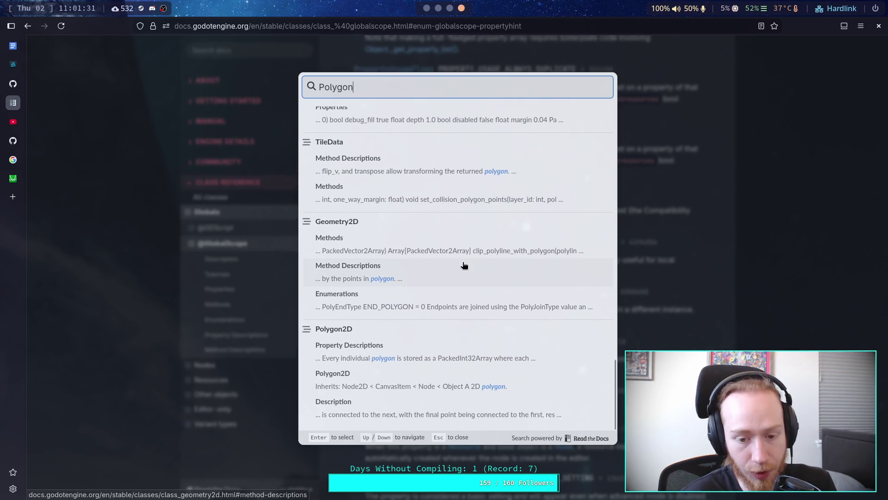
{"action": "scroll", "coordinate": [464, 264], "scroll_direction": "up", "scroll_amount": 1}
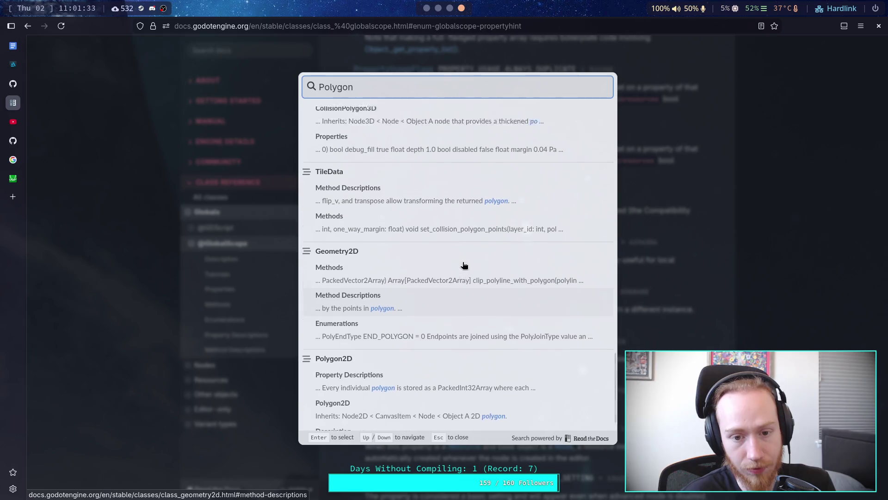
{"action": "scroll", "coordinate": [465, 265], "scroll_direction": "up", "scroll_amount": 5}
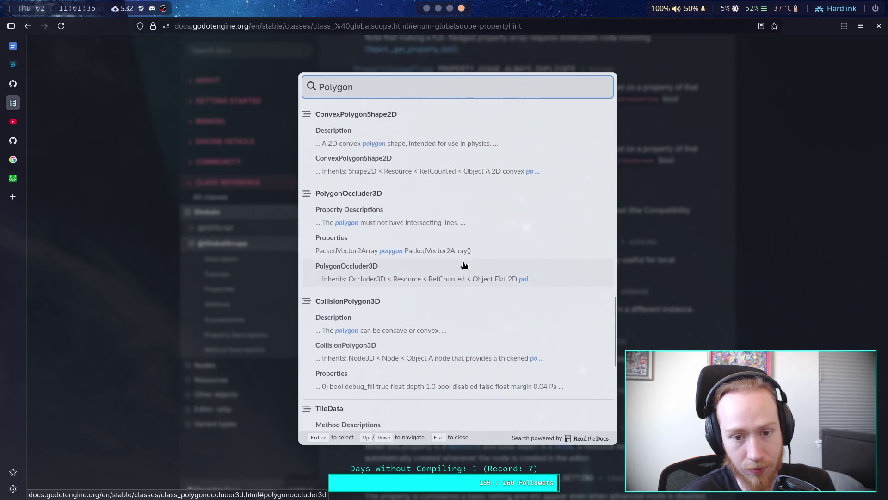
{"action": "scroll", "coordinate": [464, 265], "scroll_direction": "down", "scroll_amount": 5}
Open the Polygon2D class reference and scroll through its properties and methods.
{"action": "left_click", "coordinate": [395, 329]}
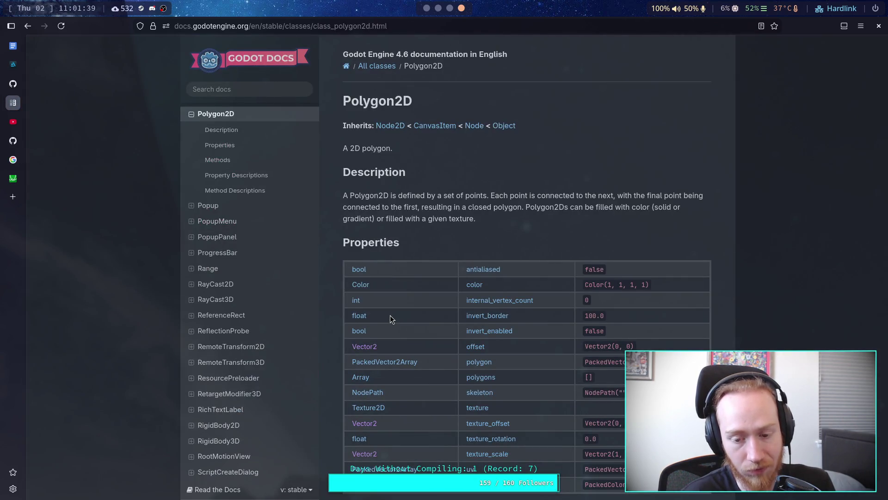
{"action": "scroll", "coordinate": [390, 315], "scroll_direction": "down", "scroll_amount": 3}
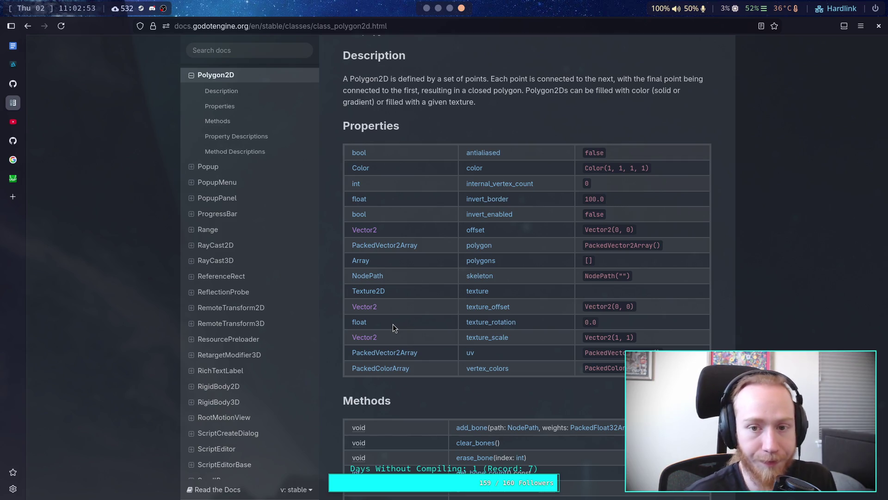
{"action": "scroll", "coordinate": [393, 323], "scroll_direction": "down", "scroll_amount": 3}
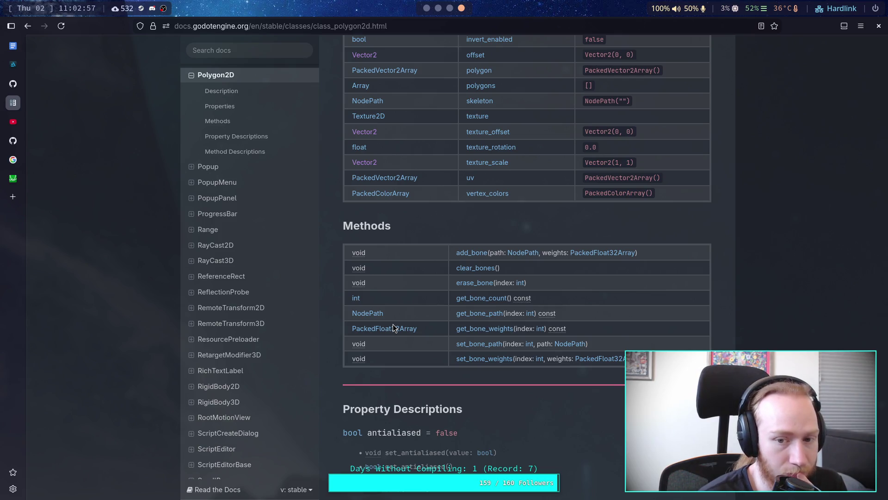
{"action": "scroll", "coordinate": [393, 325], "scroll_direction": "up", "scroll_amount": 5}
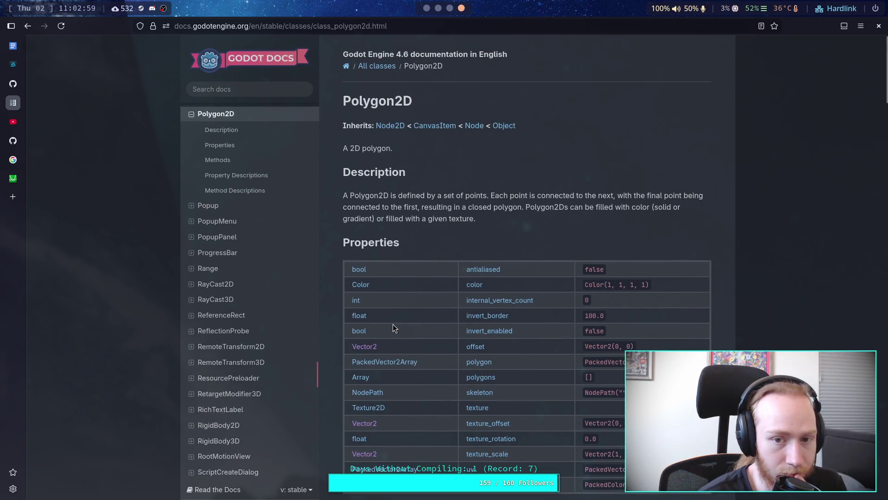
{"action": "scroll", "coordinate": [393, 328], "scroll_direction": "down", "scroll_amount": 4}
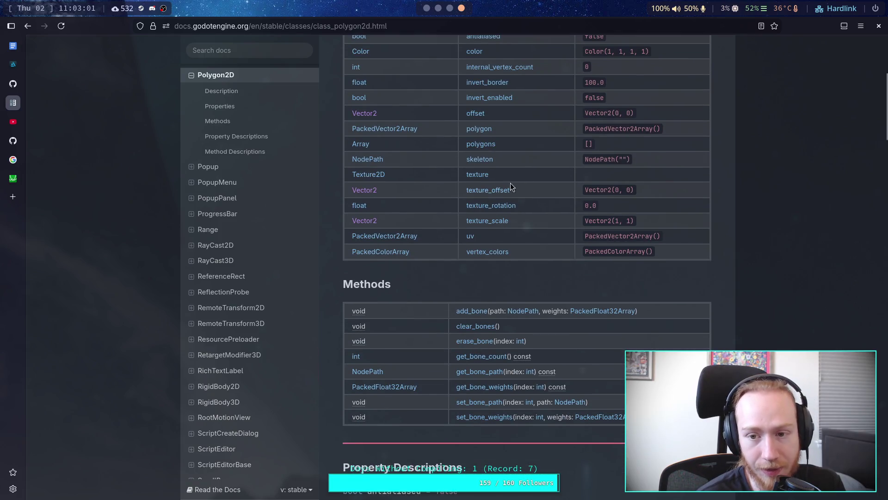
{"action": "scroll", "coordinate": [531, 254], "scroll_direction": "up", "scroll_amount": 3}
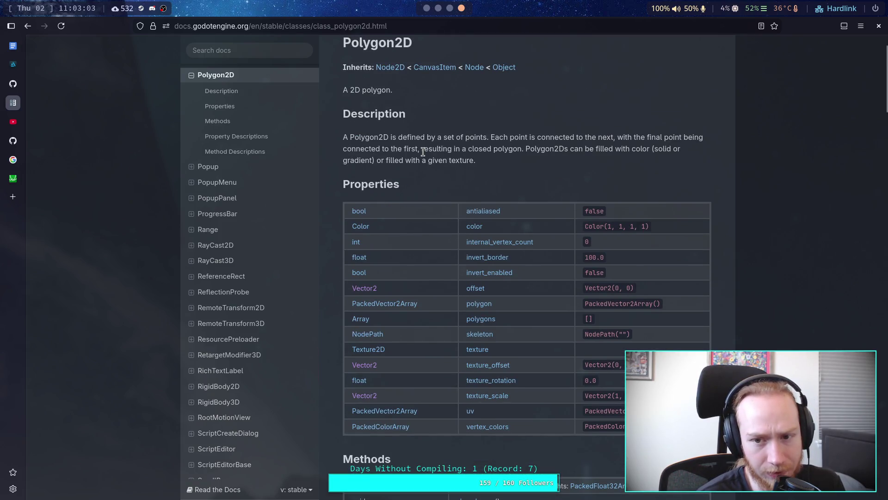
{"action": "scroll", "coordinate": [521, 181], "scroll_direction": "down", "scroll_amount": 3}
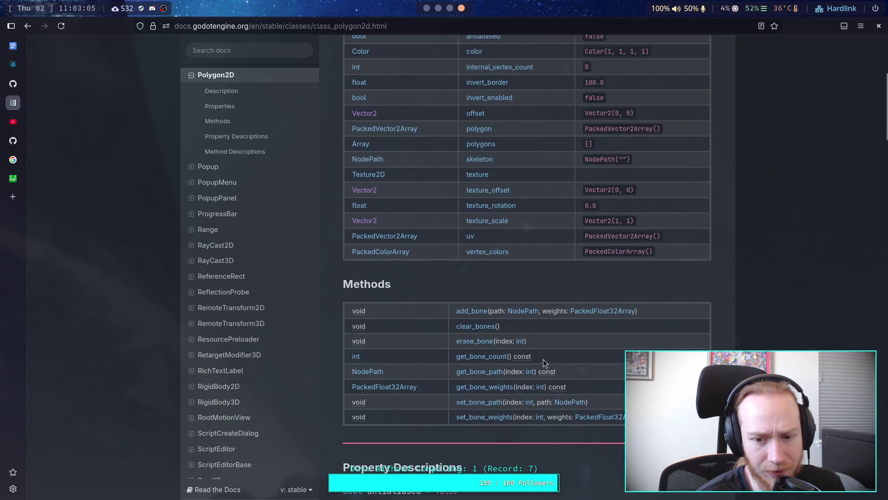
{"action": "left_click_drag", "start_coordinate": [543, 359], "coordinate": [434, 320]}
{"action": "scroll", "coordinate": [529, 327], "scroll_direction": "up", "scroll_amount": 5}
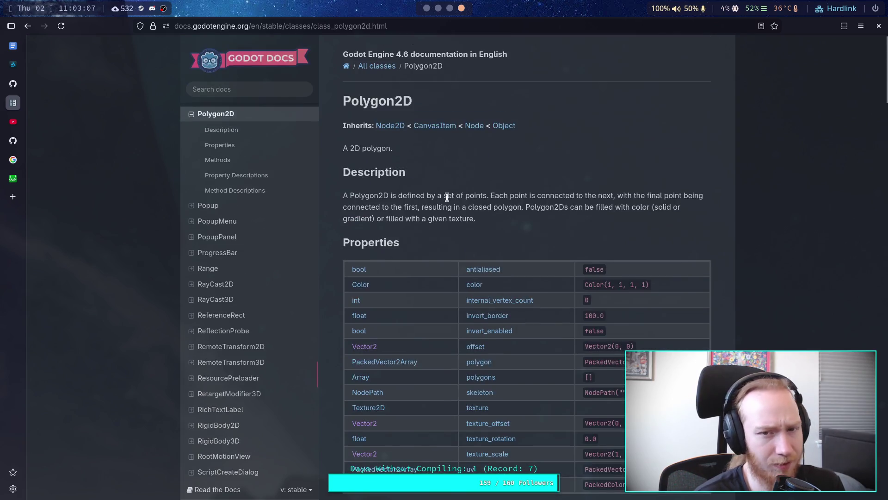
Jump to the skeleton property's description on the Polygon2D page.
{"action": "left_click", "coordinate": [433, 31]}
{"action": "left_click", "coordinate": [431, 45]}
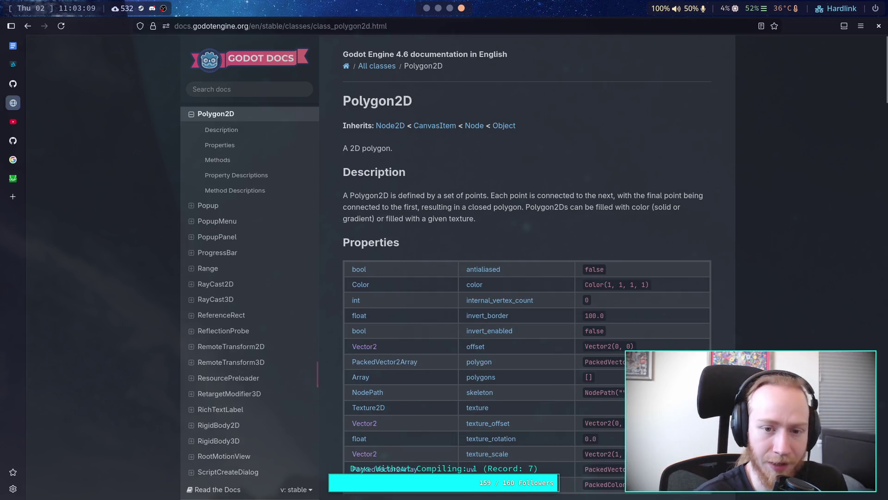
{"action": "scroll", "coordinate": [543, 269], "scroll_direction": "down", "scroll_amount": 4}
{"action": "scroll", "coordinate": [543, 336], "scroll_direction": "up", "scroll_amount": 1}
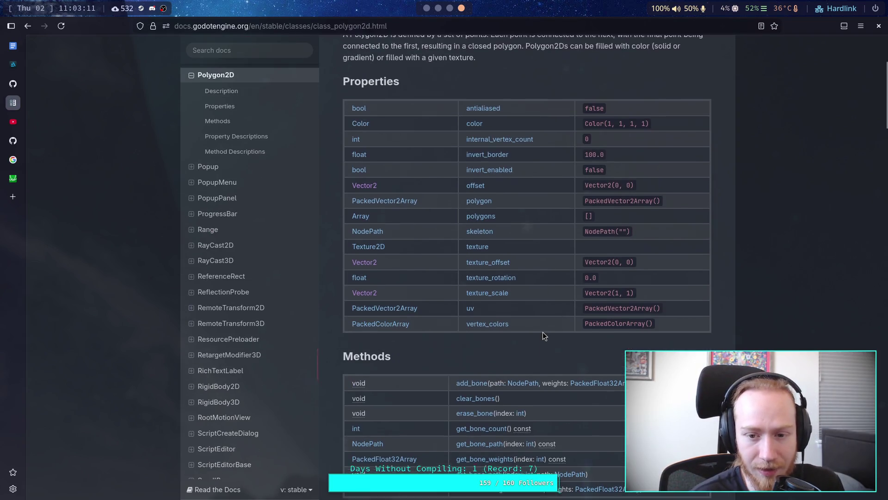
{"action": "scroll", "coordinate": [541, 332], "scroll_direction": "down", "scroll_amount": 1}
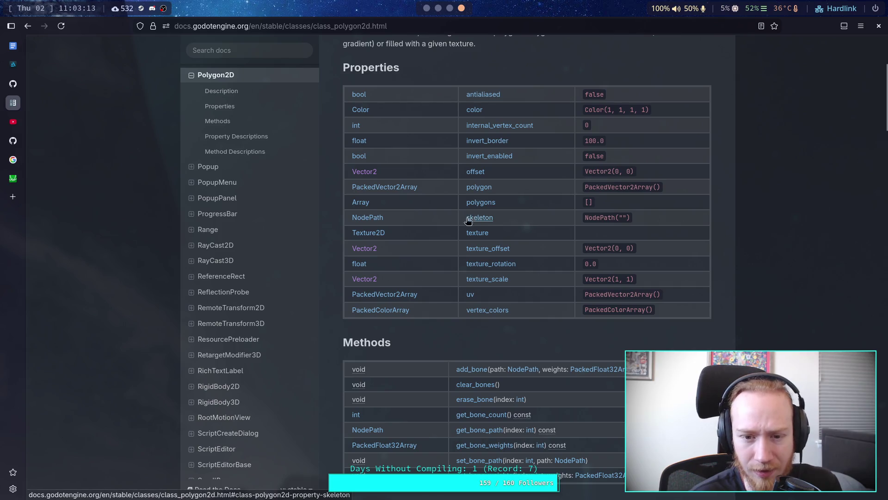
{"action": "scroll", "coordinate": [458, 222], "scroll_direction": "up", "scroll_amount": 3}
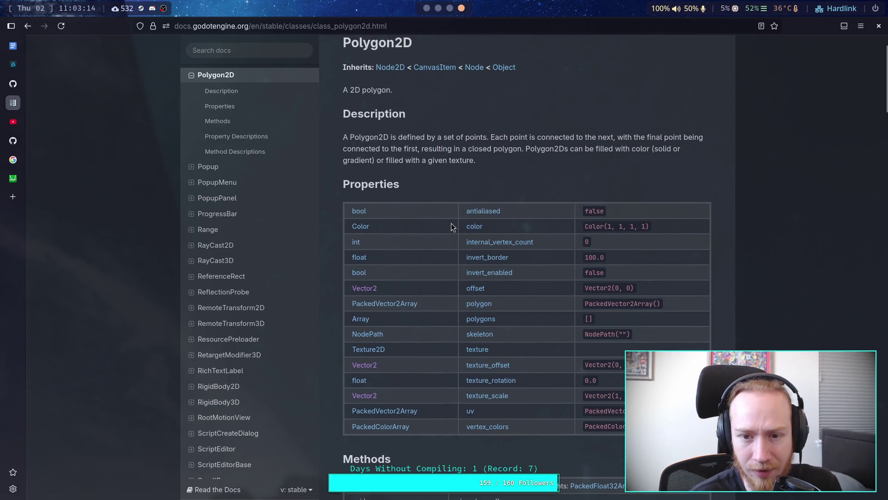
{"action": "left_click", "coordinate": [485, 338]}
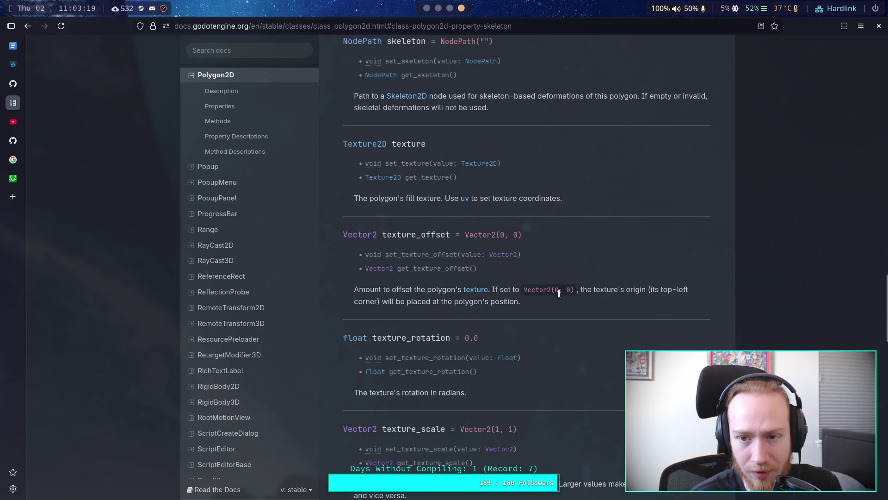
{"action": "scroll", "coordinate": [559, 289], "scroll_direction": "up", "scroll_amount": 3}
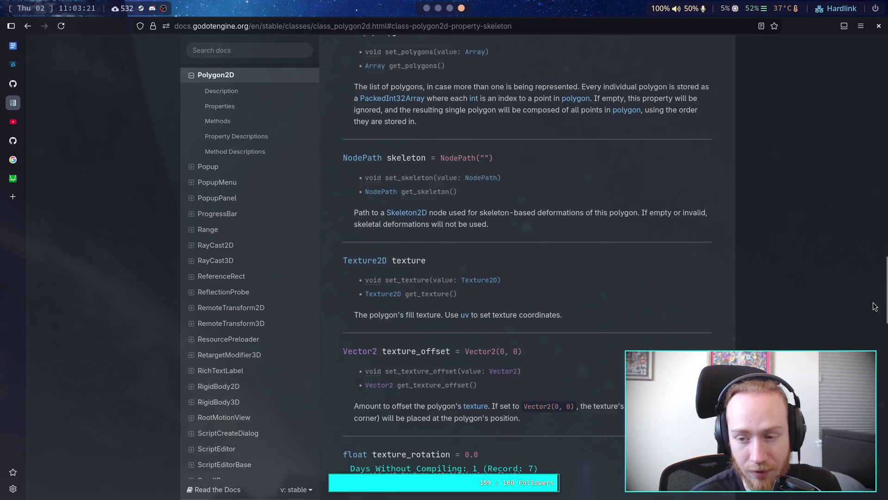
{"action": "left_click_drag", "start_coordinate": [880, 305], "coordinate": [885, 92]}
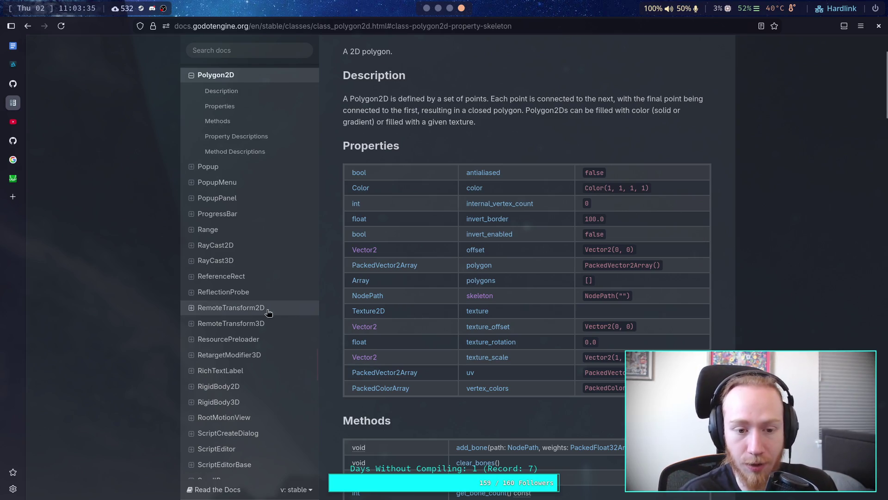
Back in the Properties table, highlight the polygon property's default value.
{"action": "scroll", "coordinate": [264, 365], "scroll_direction": "down", "scroll_amount": 2}
{"action": "scroll", "coordinate": [265, 365], "scroll_direction": "up", "scroll_amount": 5}
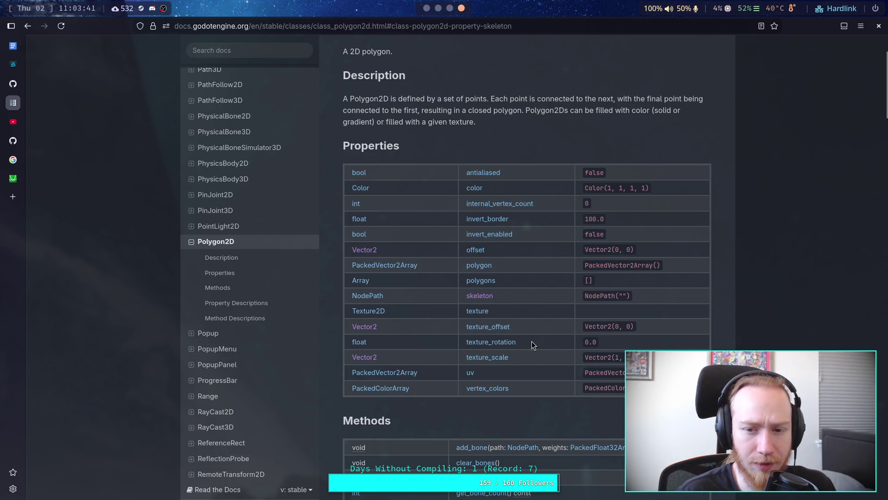
{"action": "scroll", "coordinate": [529, 343], "scroll_direction": "down", "scroll_amount": 3}
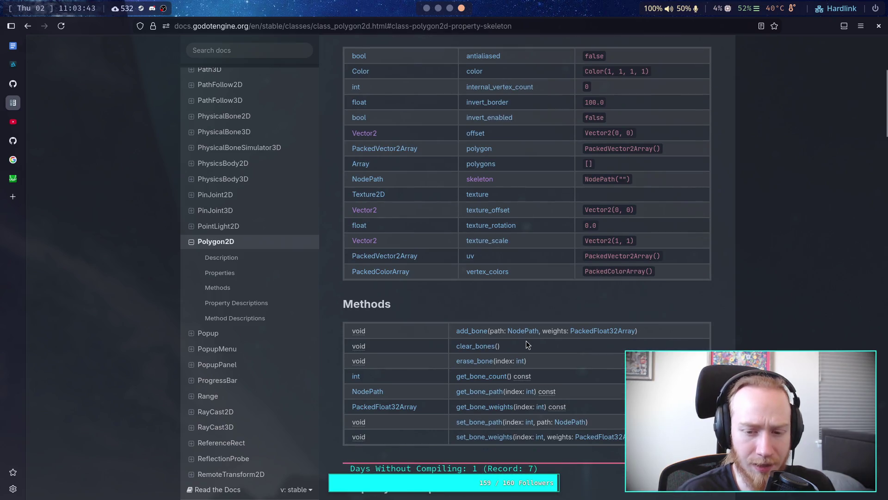
{"action": "scroll", "coordinate": [527, 336], "scroll_direction": "up", "scroll_amount": 3}
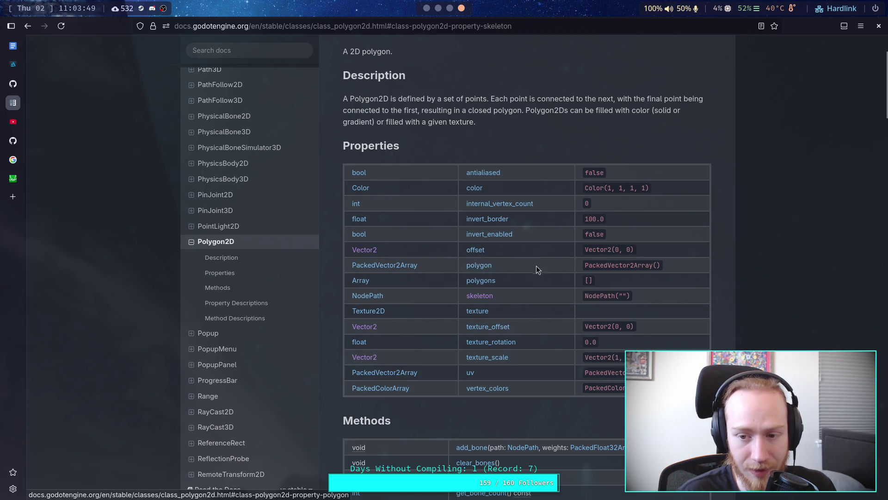
{"action": "left_click_drag", "start_coordinate": [668, 263], "coordinate": [555, 265]}
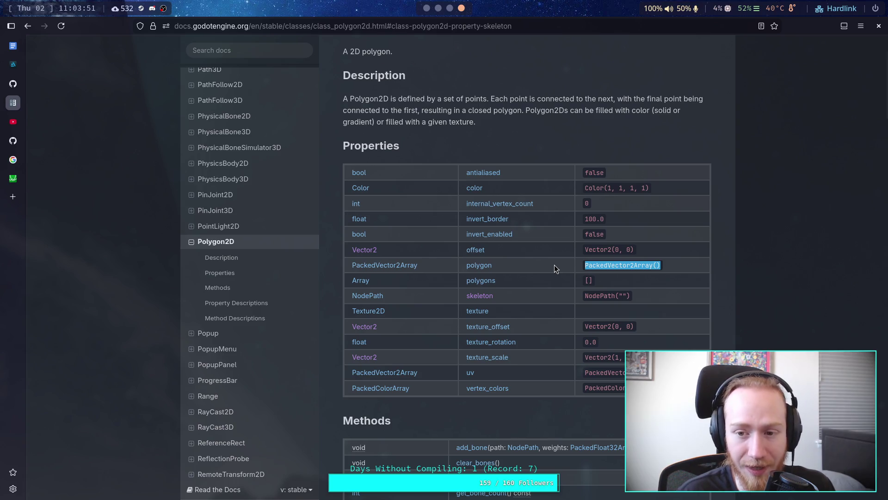
{"action": "left_click", "coordinate": [554, 265]}
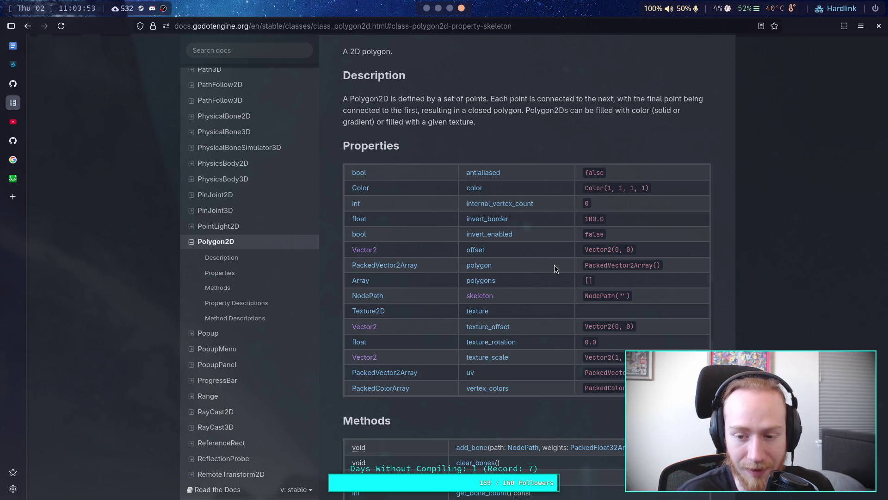
{"action": "scroll", "coordinate": [554, 265], "scroll_direction": "down", "scroll_amount": 1}
{"action": "scroll", "coordinate": [554, 264], "scroll_direction": "down", "scroll_amount": 3}
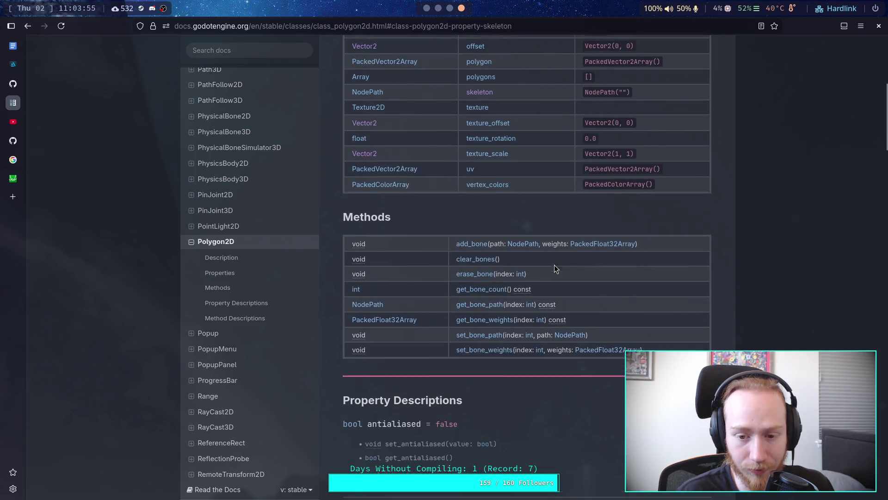
{"action": "scroll", "coordinate": [555, 269], "scroll_direction": "up", "scroll_amount": 6}
Browse the docs sidebar class list and open the CollisionPolygon2D reference.
{"action": "scroll", "coordinate": [234, 330], "scroll_direction": "down", "scroll_amount": 5}
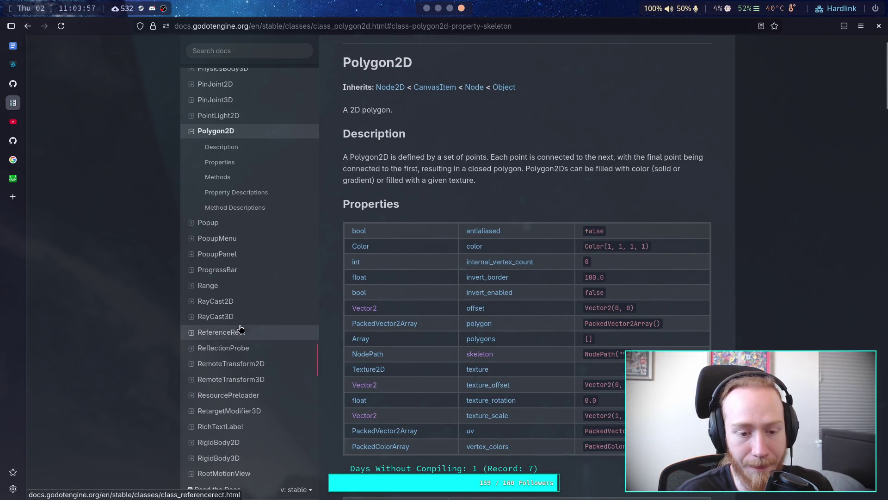
{"action": "scroll", "coordinate": [267, 333], "scroll_direction": "down", "scroll_amount": 2}
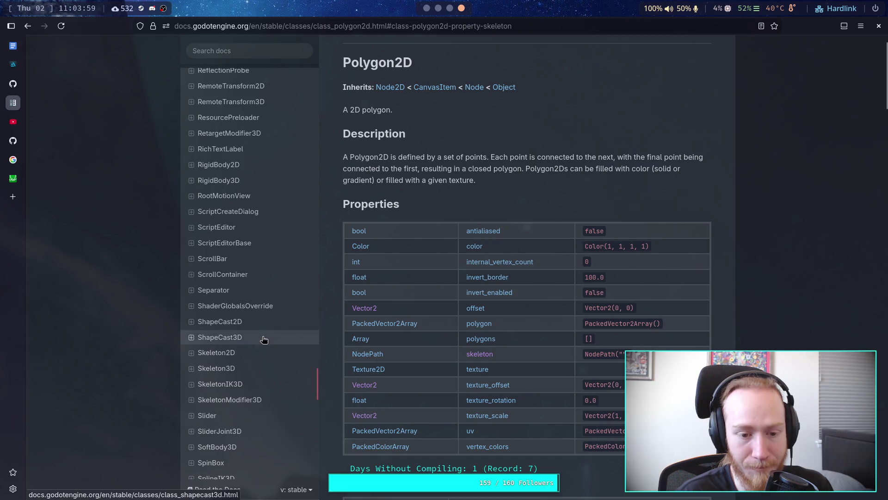
{"action": "scroll", "coordinate": [278, 348], "scroll_direction": "down", "scroll_amount": 5}
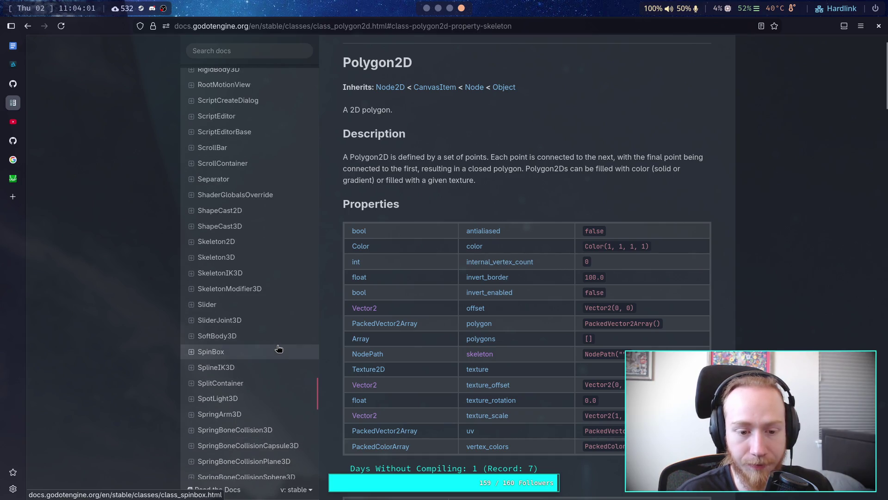
{"action": "scroll", "coordinate": [273, 348], "scroll_direction": "down", "scroll_amount": 5}
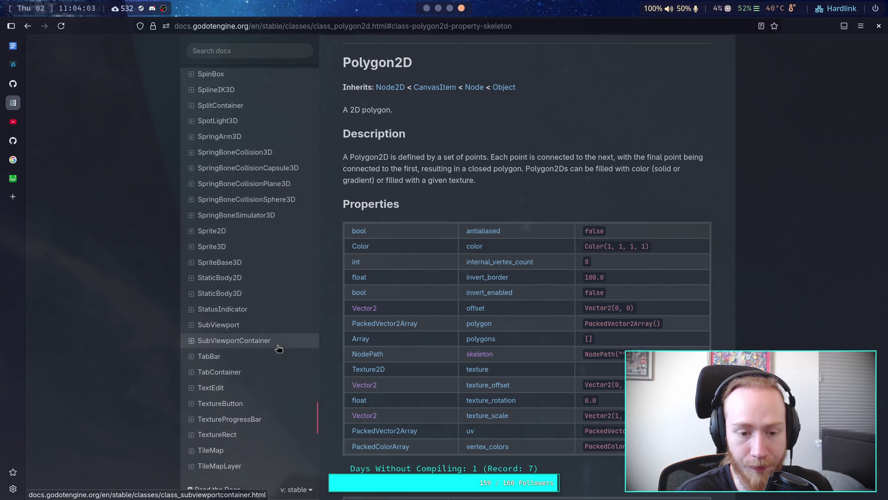
{"action": "scroll", "coordinate": [267, 347], "scroll_direction": "down", "scroll_amount": 2}
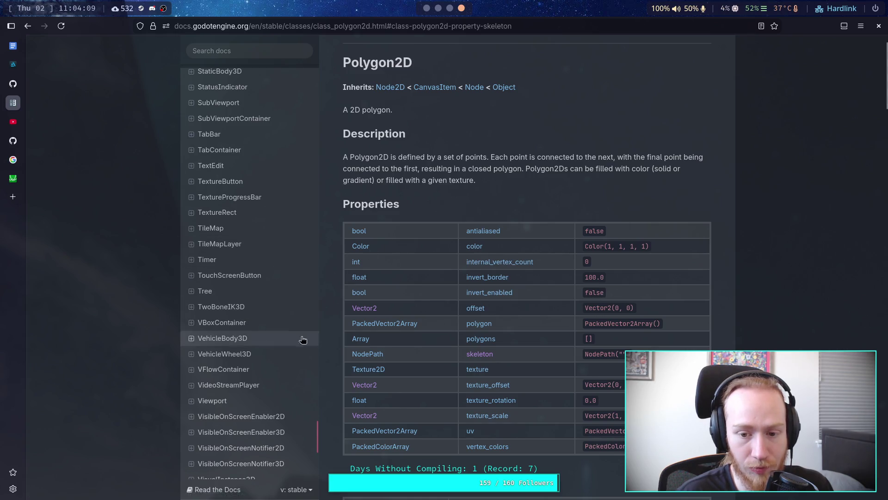
{"action": "scroll", "coordinate": [262, 355], "scroll_direction": "up", "scroll_amount": 2}
{"action": "scroll", "coordinate": [263, 355], "scroll_direction": "up", "scroll_amount": 10}
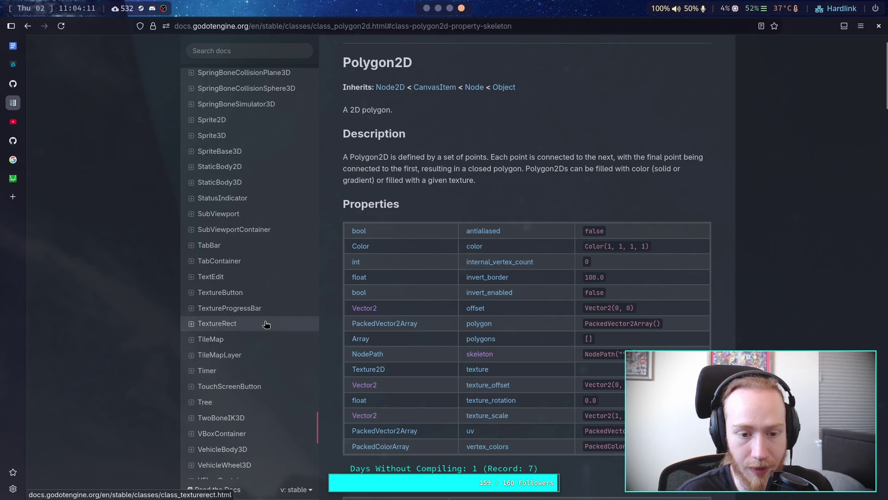
{"action": "scroll", "coordinate": [276, 310], "scroll_direction": "up", "scroll_amount": 10}
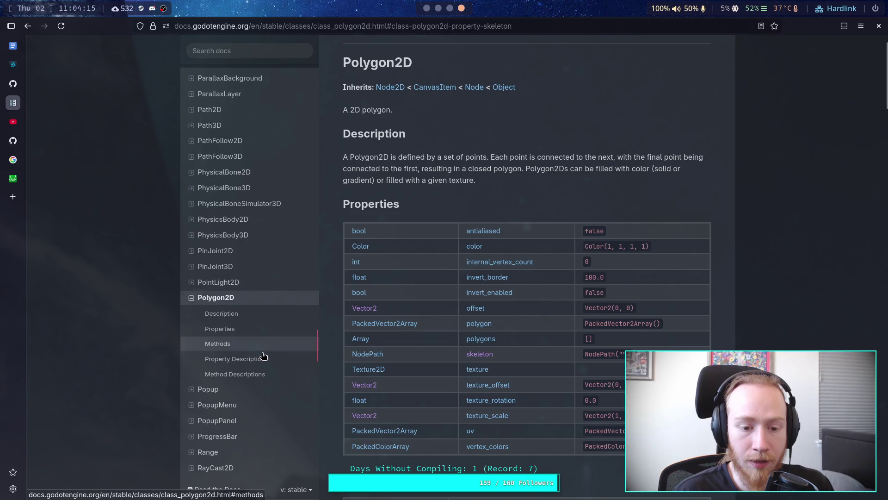
{"action": "scroll", "coordinate": [268, 324], "scroll_direction": "down", "scroll_amount": 1}
{"action": "scroll", "coordinate": [264, 361], "scroll_direction": "up", "scroll_amount": 3}
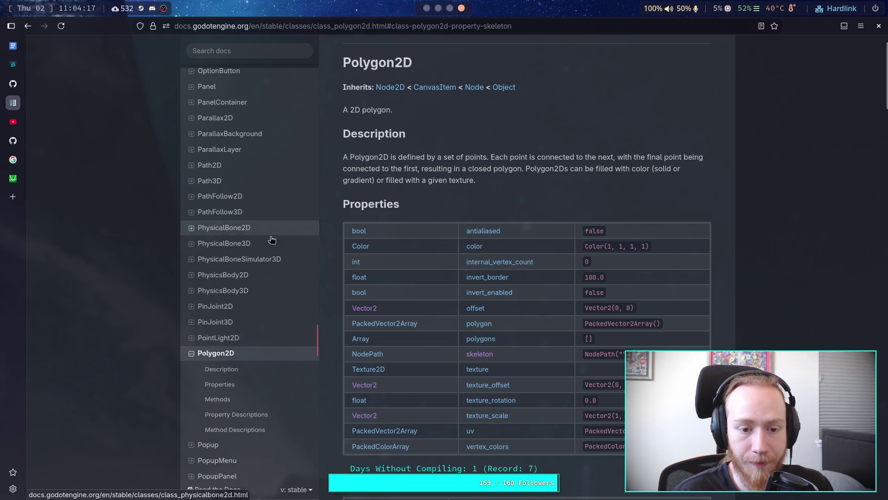
{"action": "scroll", "coordinate": [256, 272], "scroll_direction": "up", "scroll_amount": 2}
{"action": "scroll", "coordinate": [259, 259], "scroll_direction": "up", "scroll_amount": 2}
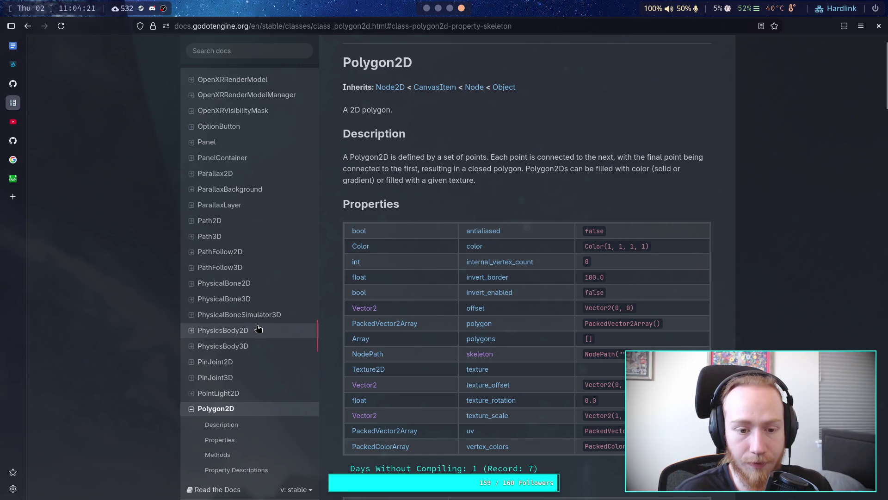
{"action": "scroll", "coordinate": [279, 313], "scroll_direction": "down", "scroll_amount": 2}
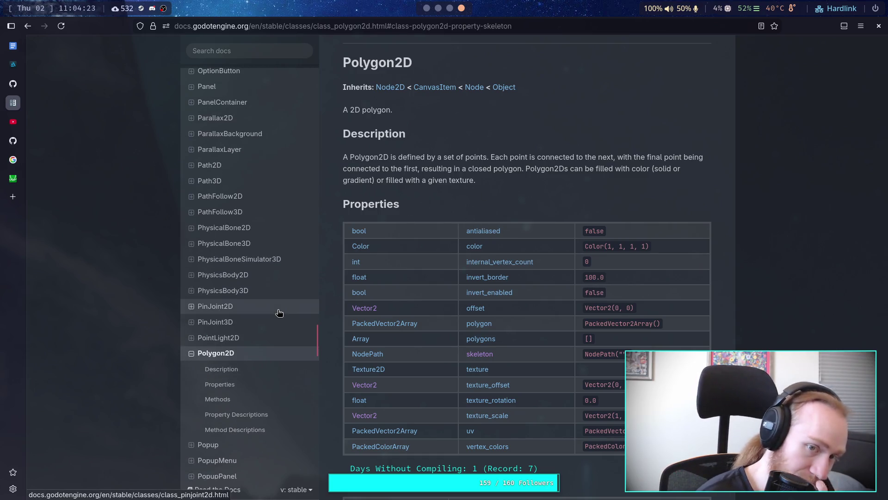
{"action": "scroll", "coordinate": [279, 313], "scroll_direction": "down", "scroll_amount": 4}
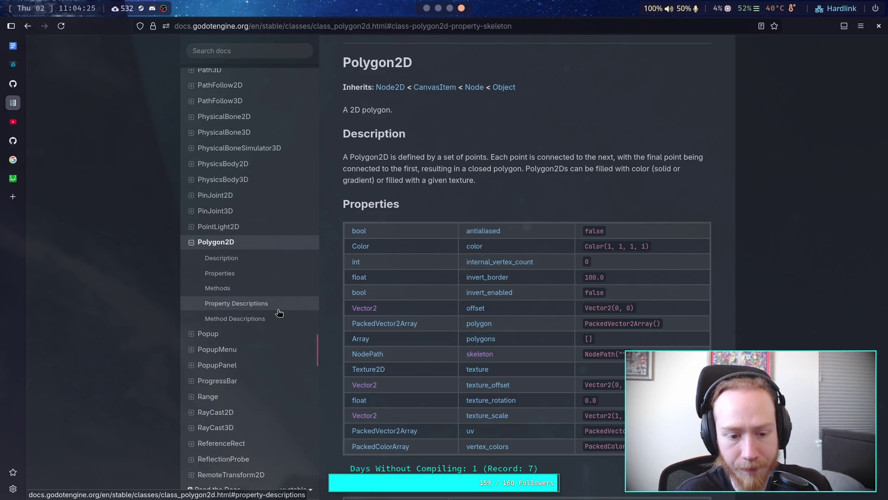
{"action": "scroll", "coordinate": [279, 314], "scroll_direction": "down", "scroll_amount": 2}
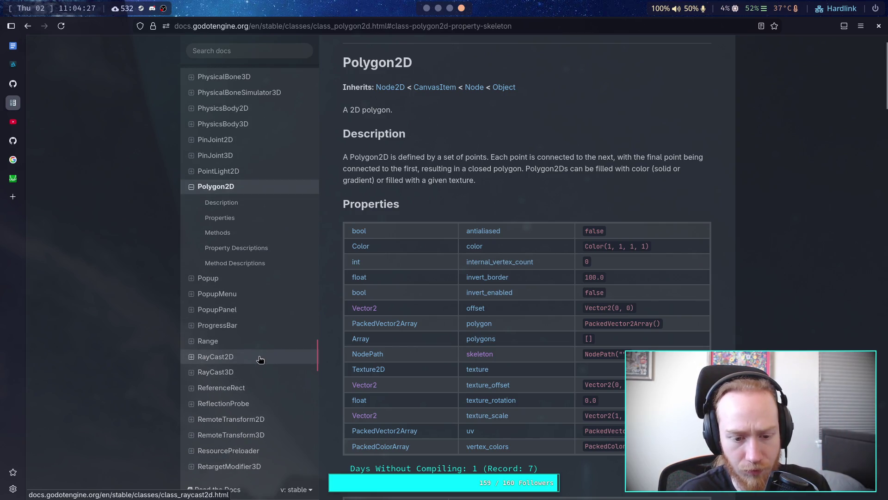
{"action": "scroll", "coordinate": [445, 332], "scroll_direction": "down", "scroll_amount": 6}
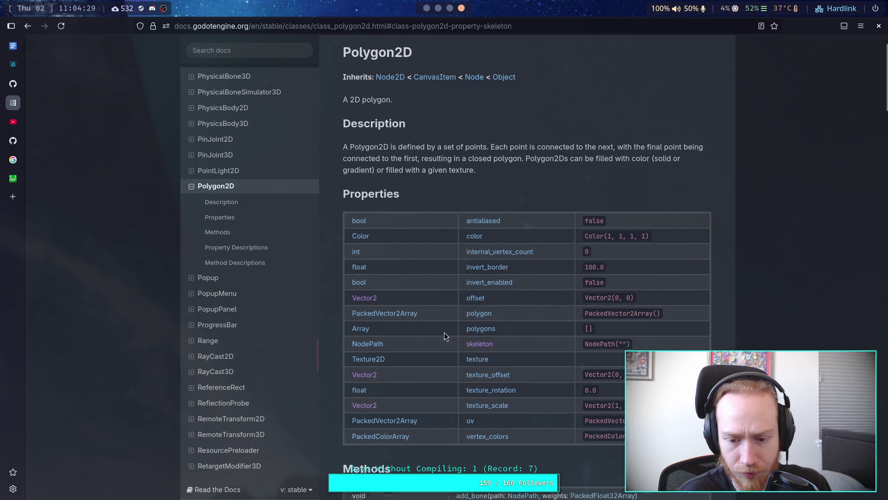
{"action": "scroll", "coordinate": [444, 333], "scroll_direction": "down", "scroll_amount": 3}
{"action": "scroll", "coordinate": [444, 332], "scroll_direction": "up", "scroll_amount": 9}
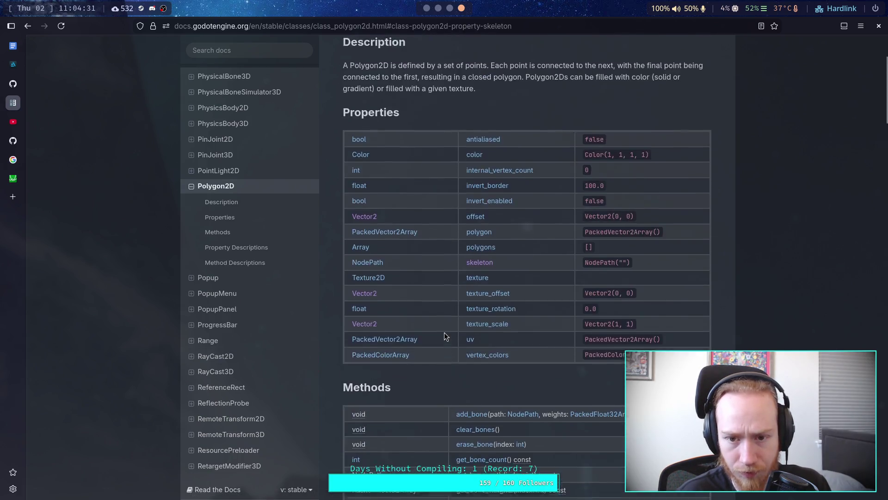
{"action": "scroll", "coordinate": [257, 284], "scroll_direction": "up", "scroll_amount": 7}
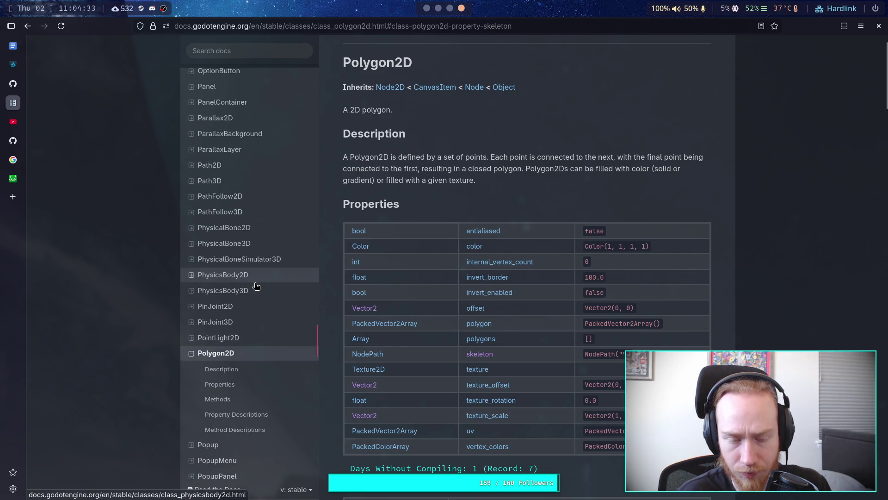
{"action": "scroll", "coordinate": [257, 285], "scroll_direction": "up", "scroll_amount": 2}
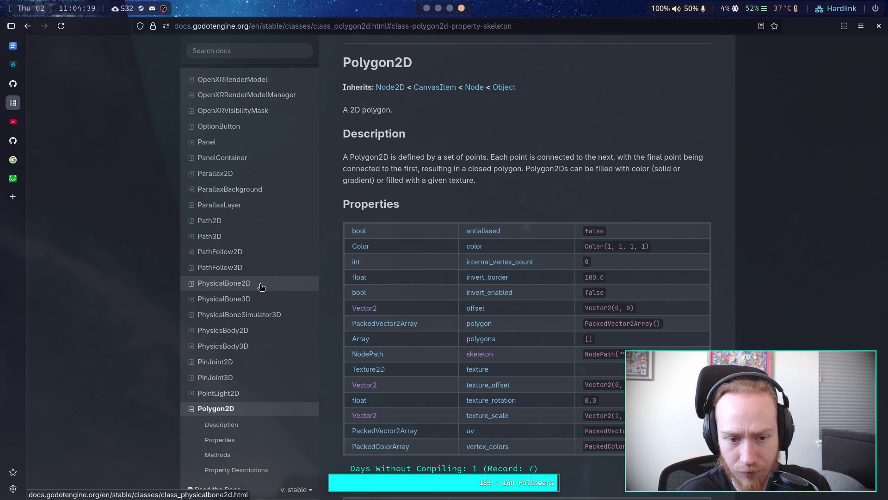
{"action": "scroll", "coordinate": [260, 286], "scroll_direction": "up", "scroll_amount": 12}
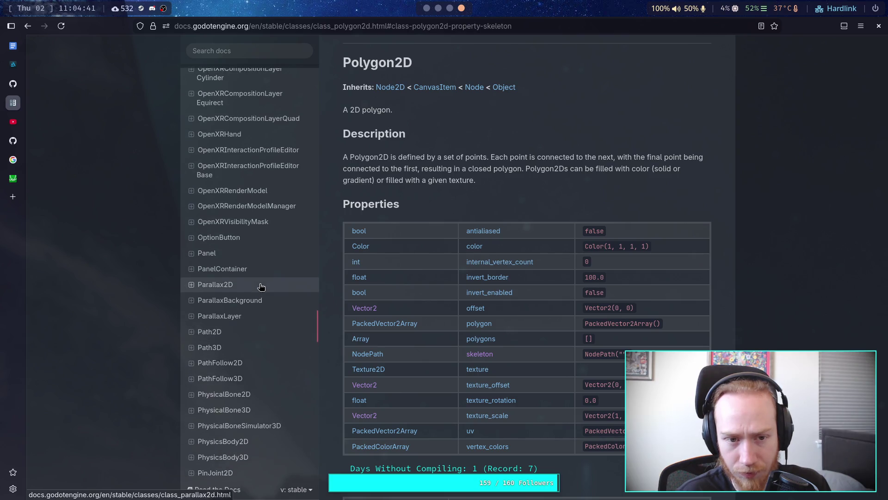
{"action": "scroll", "coordinate": [261, 287], "scroll_direction": "down", "scroll_amount": 18}
{"action": "scroll", "coordinate": [261, 286], "scroll_direction": "down", "scroll_amount": 2}
{"action": "scroll", "coordinate": [261, 286], "scroll_direction": "up", "scroll_amount": 7}
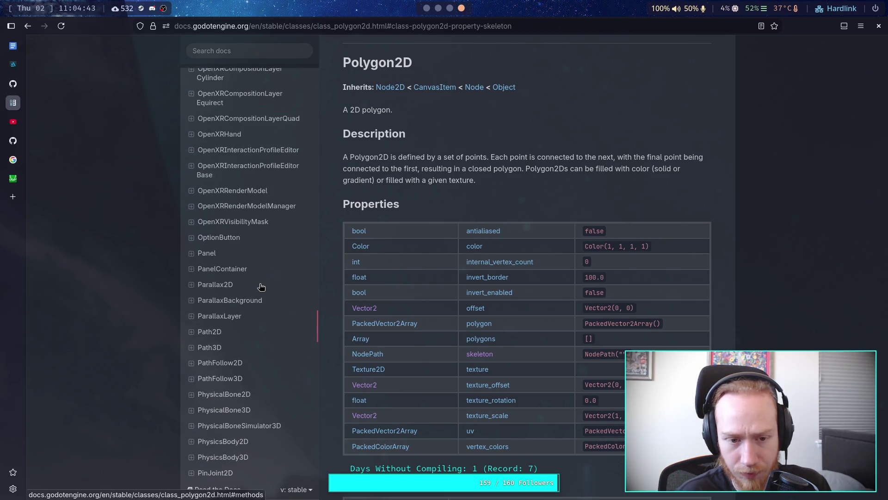
{"action": "scroll", "coordinate": [261, 286], "scroll_direction": "down", "scroll_amount": 1}
{"action": "scroll", "coordinate": [261, 287], "scroll_direction": "down", "scroll_amount": 3}
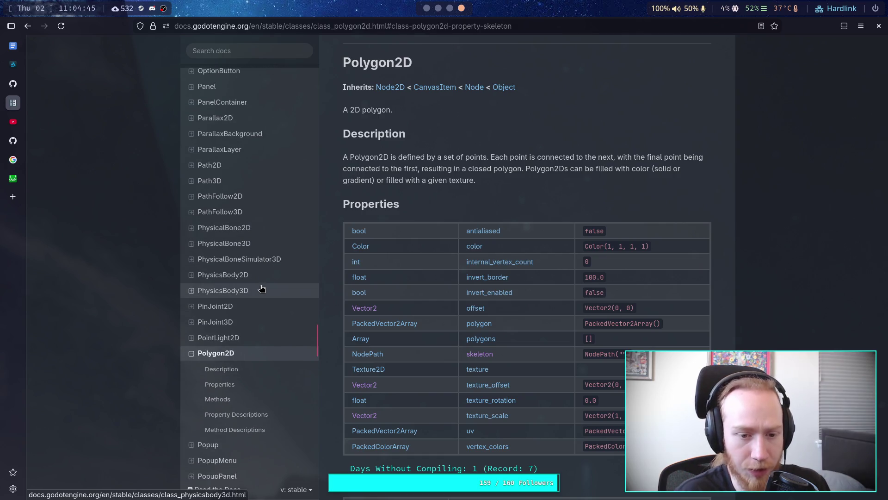
{"action": "scroll", "coordinate": [241, 200], "scroll_direction": "up", "scroll_amount": 20}
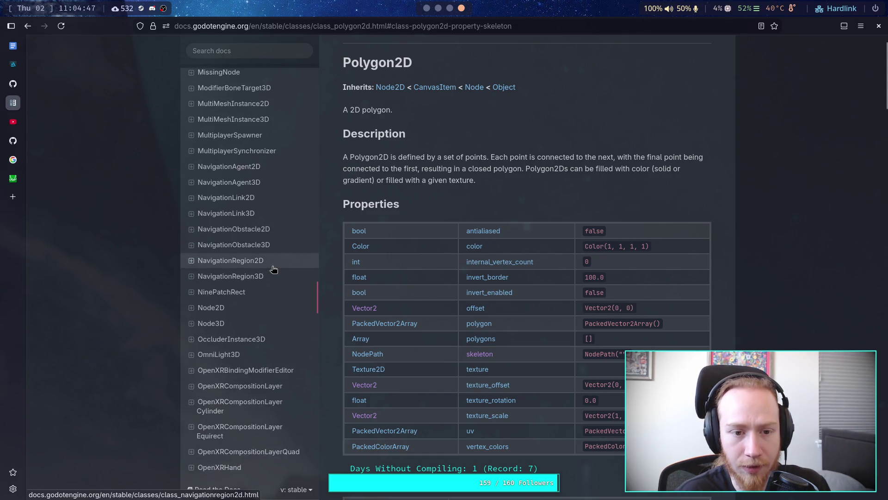
{"action": "scroll", "coordinate": [273, 269], "scroll_direction": "up", "scroll_amount": 20}
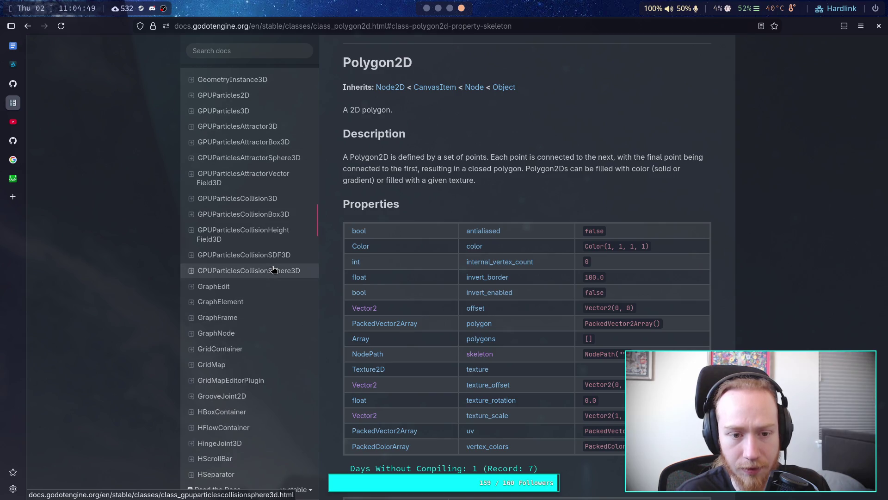
{"action": "scroll", "coordinate": [262, 323], "scroll_direction": "up", "scroll_amount": 20}
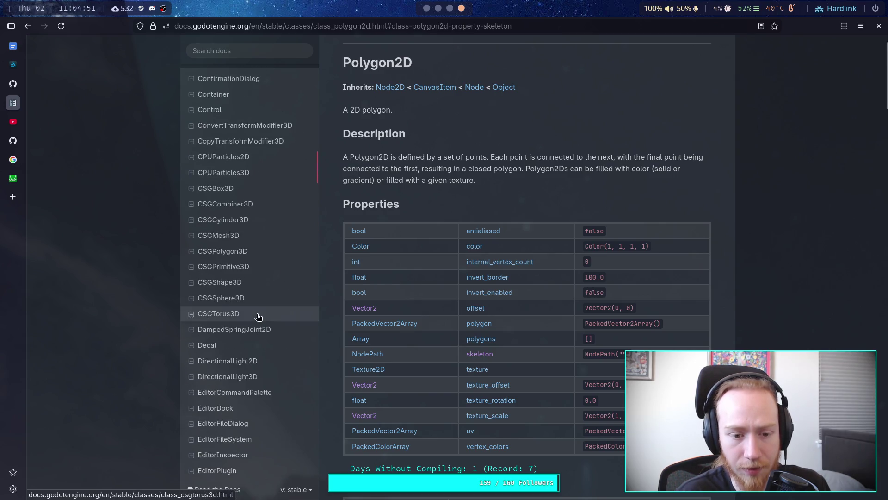
{"action": "scroll", "coordinate": [262, 209], "scroll_direction": "up", "scroll_amount": 5}
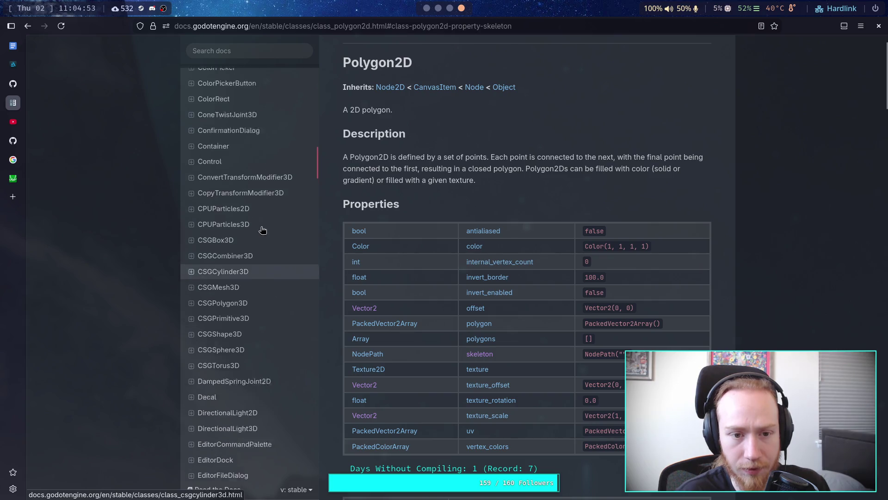
{"action": "scroll", "coordinate": [262, 176], "scroll_direction": "up", "scroll_amount": 4}
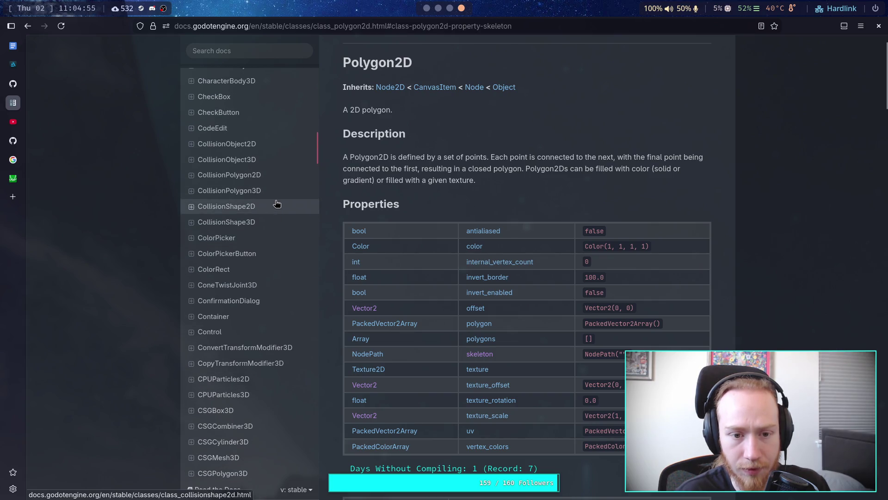
{"action": "left_click", "coordinate": [290, 178]}
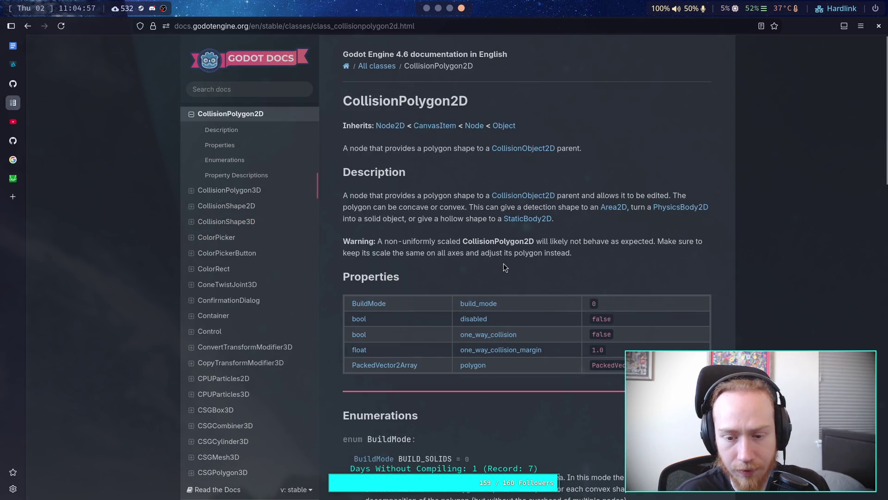
Read CollisionPolygon2D's polygon property description, then open the CollisionShape2D reference.
{"action": "scroll", "coordinate": [507, 262], "scroll_direction": "down", "scroll_amount": 8}
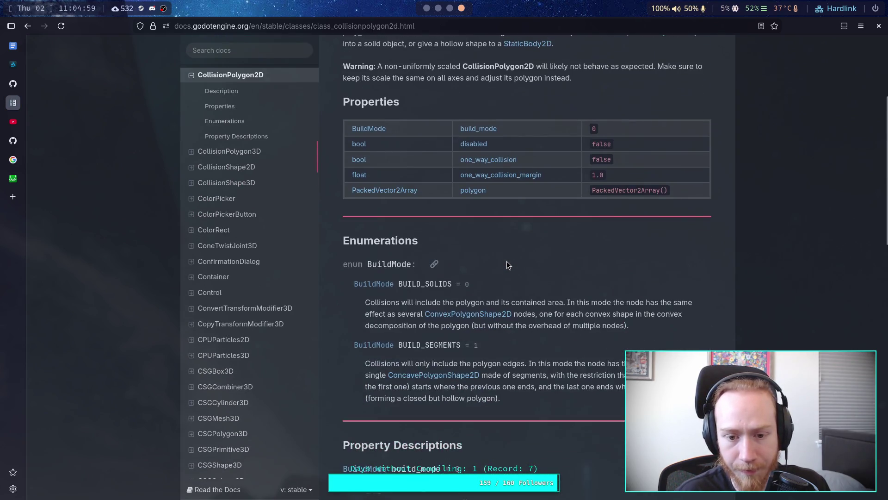
{"action": "scroll", "coordinate": [507, 262], "scroll_direction": "up", "scroll_amount": 9}
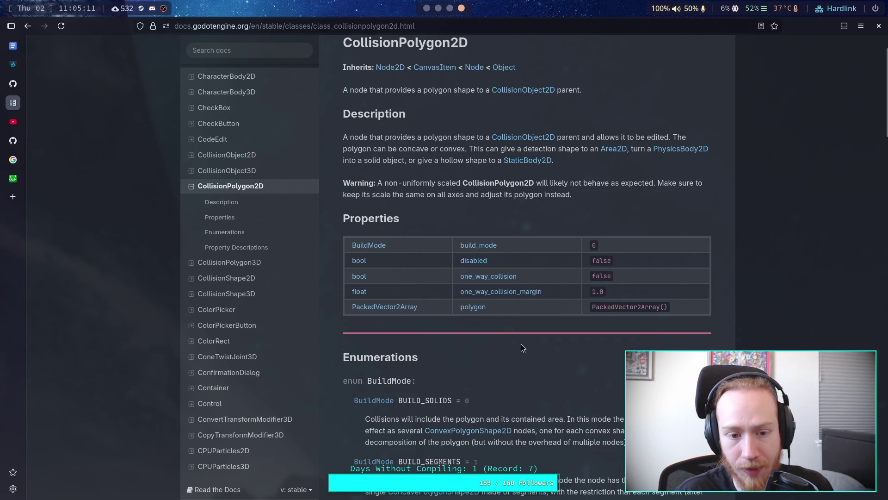
{"action": "scroll", "coordinate": [533, 334], "scroll_direction": "down", "scroll_amount": 15}
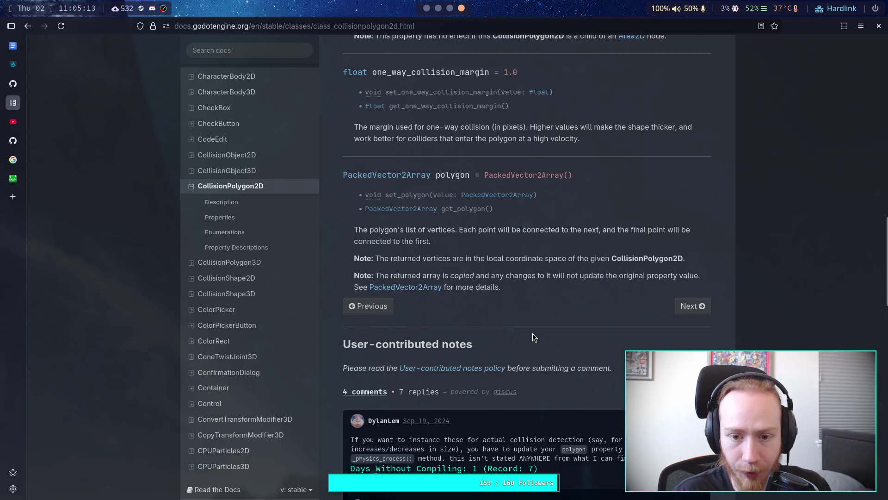
{"action": "left_click", "coordinate": [266, 278]}
Skim the CollisionShape2D page, then open the CollisionShape3D reference.
{"action": "scroll", "coordinate": [548, 305], "scroll_direction": "down", "scroll_amount": 3}
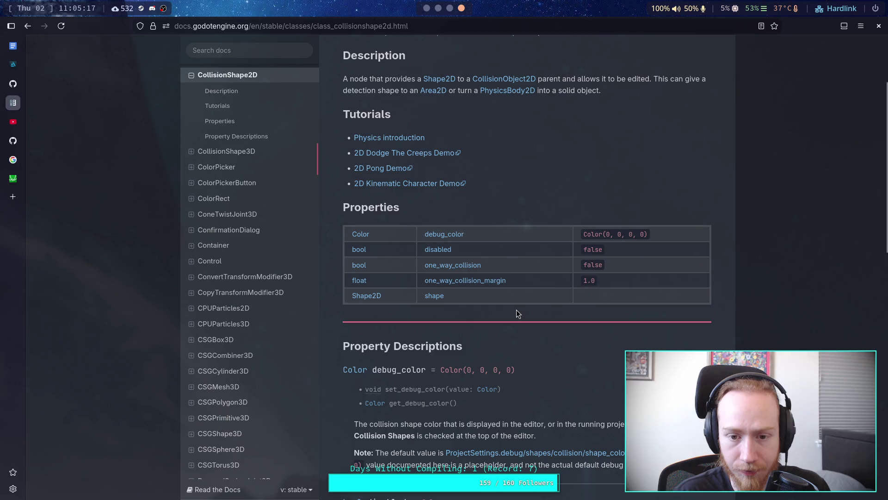
{"action": "scroll", "coordinate": [488, 299], "scroll_direction": "up", "scroll_amount": 1}
{"action": "scroll", "coordinate": [249, 208], "scroll_direction": "up", "scroll_amount": 1}
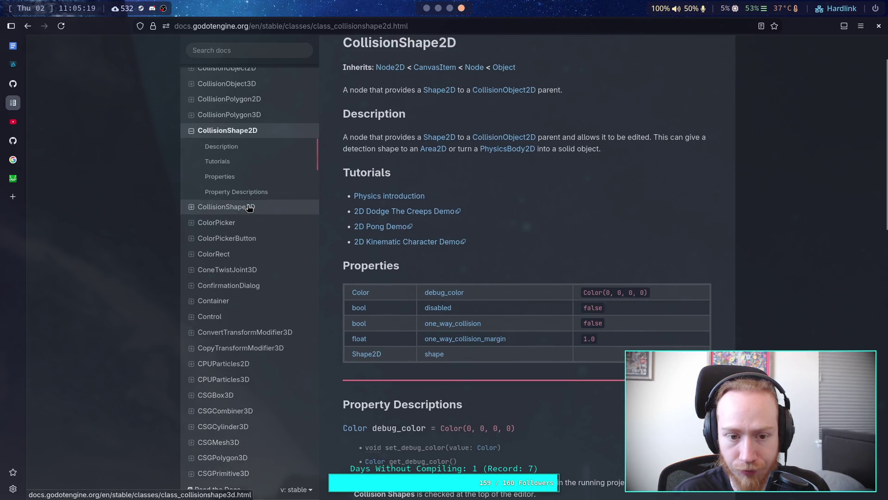
{"action": "left_click", "coordinate": [249, 208]}
{"action": "scroll", "coordinate": [498, 274], "scroll_direction": "down", "scroll_amount": 3}
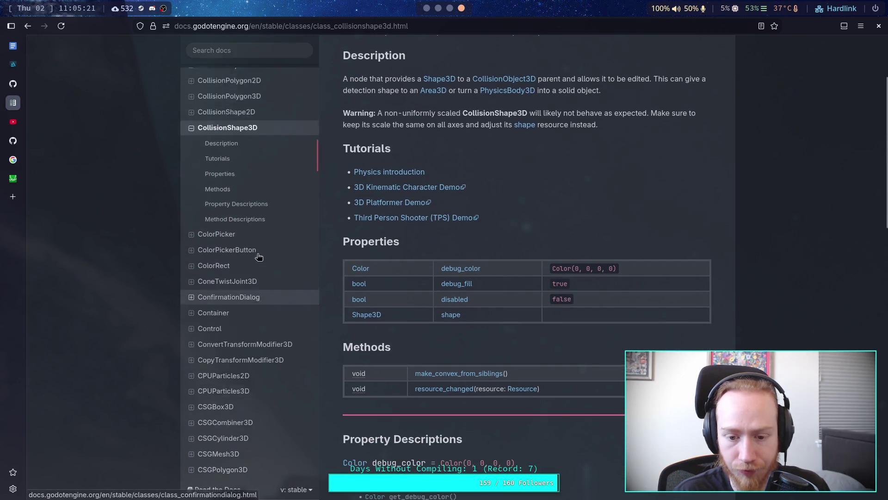
{"action": "scroll", "coordinate": [258, 232], "scroll_direction": "up", "scroll_amount": 2}
Open CollisionPolygon3D and scroll to its Property Descriptions.
{"action": "left_click", "coordinate": [260, 221]}
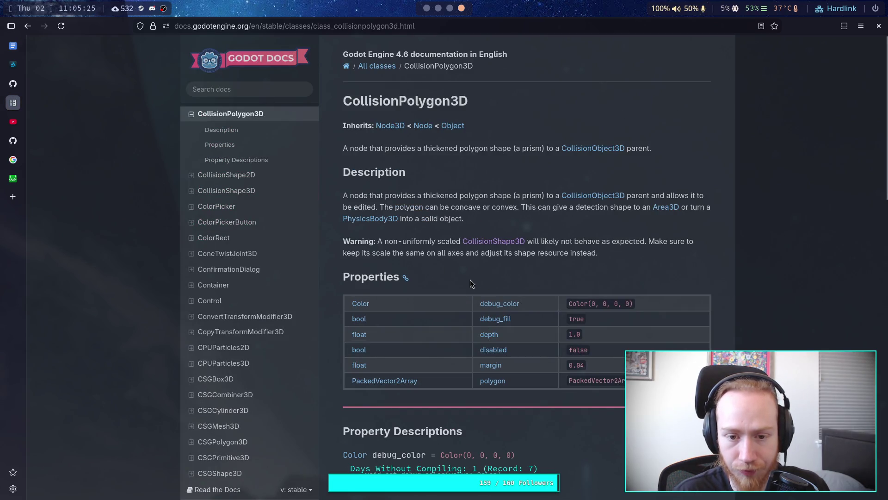
{"action": "scroll", "coordinate": [409, 268], "scroll_direction": "down", "scroll_amount": 5}
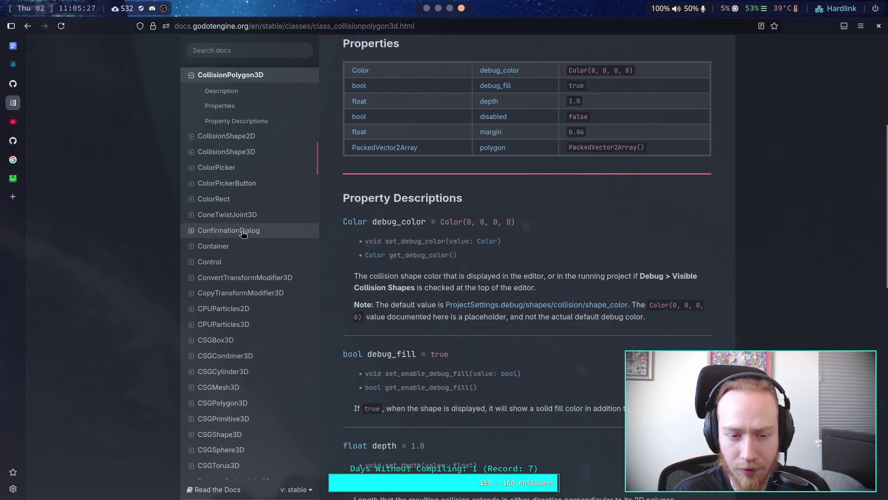
{"action": "scroll", "coordinate": [272, 247], "scroll_direction": "up", "scroll_amount": 3}
{"action": "scroll", "coordinate": [260, 245], "scroll_direction": "up", "scroll_amount": 2}
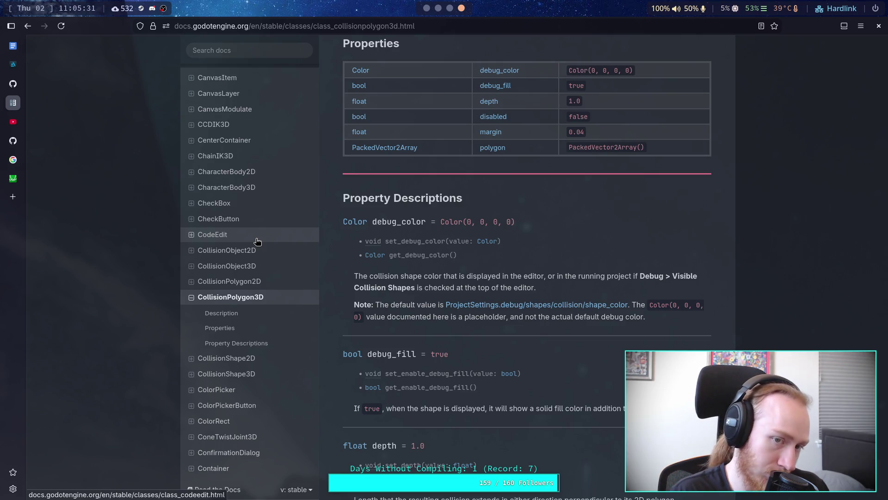
{"action": "scroll", "coordinate": [258, 241], "scroll_direction": "down", "scroll_amount": 5}
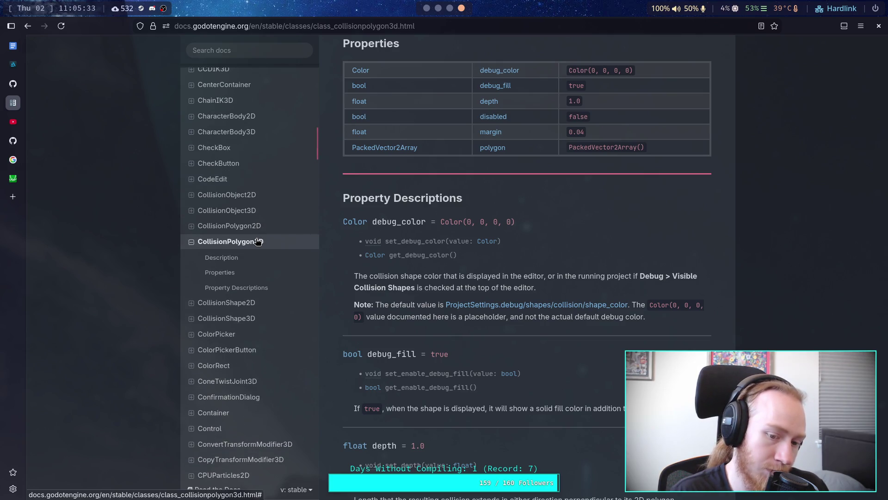
{"action": "scroll", "coordinate": [257, 241], "scroll_direction": "up", "scroll_amount": 5}
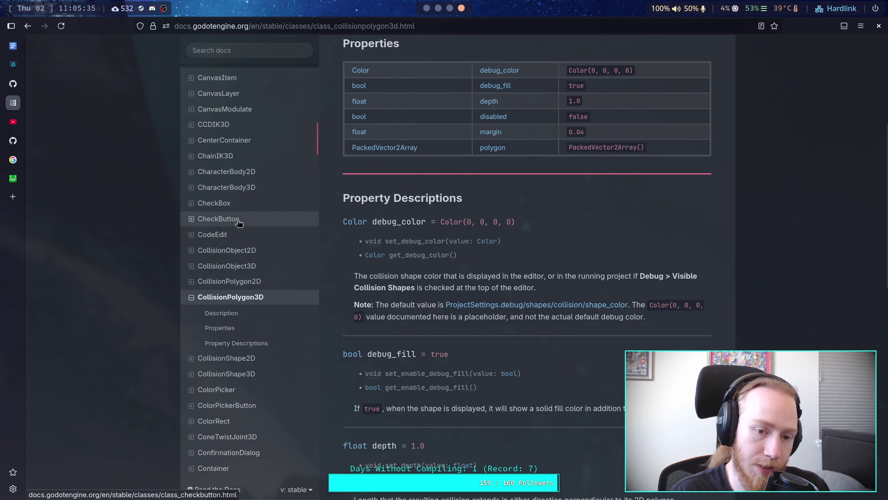
{"action": "left_click", "coordinate": [268, 48]}
Search 'trianglem', open TriangleMesh, and review its intersect_ray and intersect_segment methods.
{"action": "type", "text": "tri"}
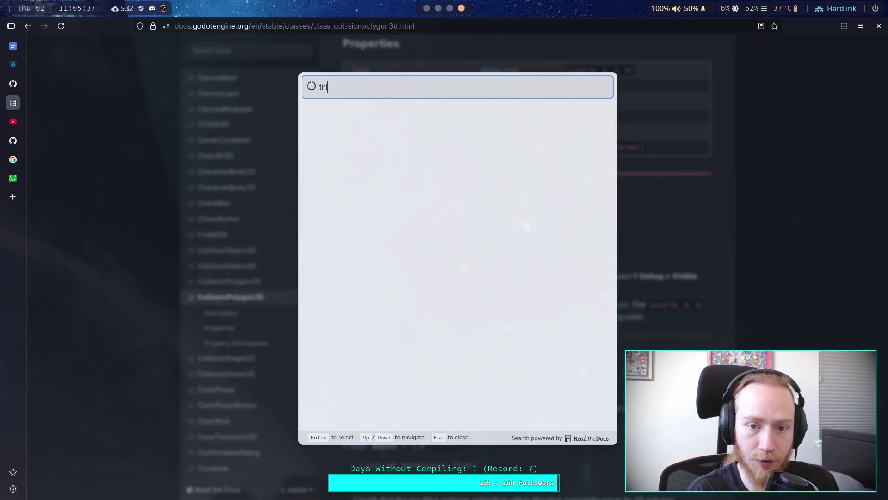
{"action": "type", "text": "anglemesh"}
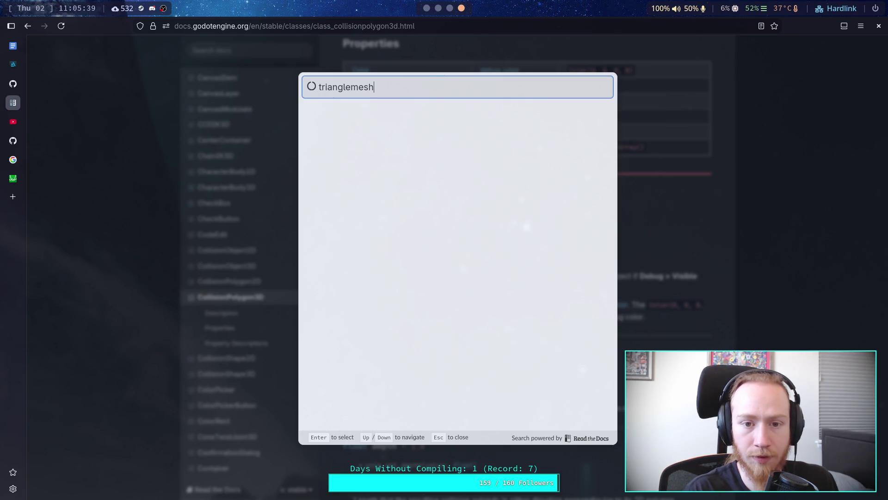
{"action": "left_click", "coordinate": [382, 126]}
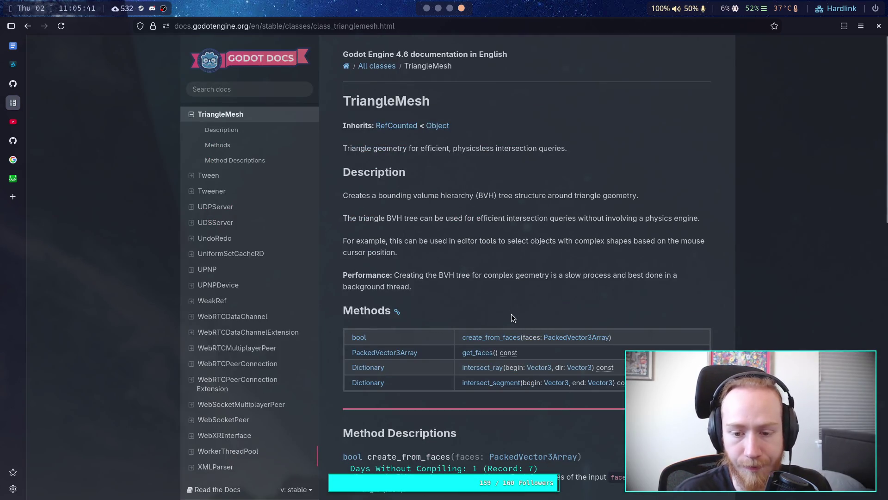
{"action": "scroll", "coordinate": [512, 314], "scroll_direction": "down", "scroll_amount": 3}
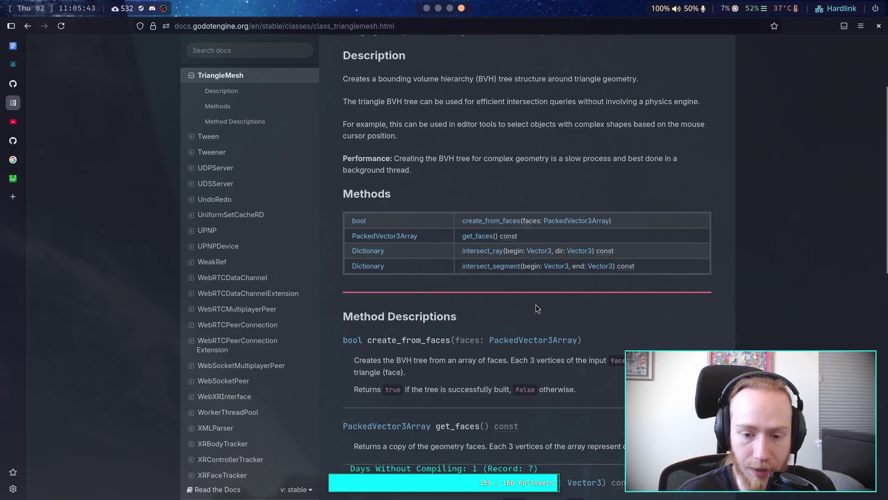
{"action": "scroll", "coordinate": [536, 305], "scroll_direction": "down", "scroll_amount": 8}
{"action": "scroll", "coordinate": [534, 304], "scroll_direction": "up", "scroll_amount": 3}
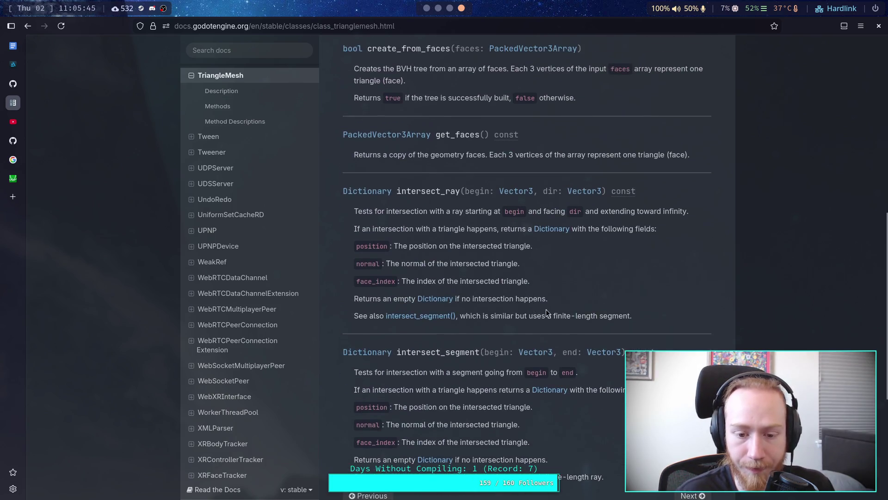
{"action": "scroll", "coordinate": [534, 304], "scroll_direction": "down", "scroll_amount": 3}
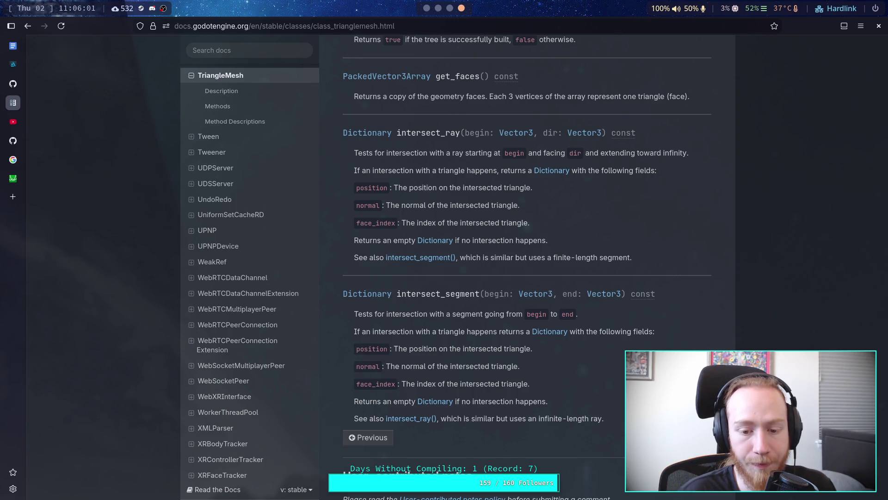
{"action": "scroll", "coordinate": [527, 259], "scroll_direction": "up", "scroll_amount": 4}
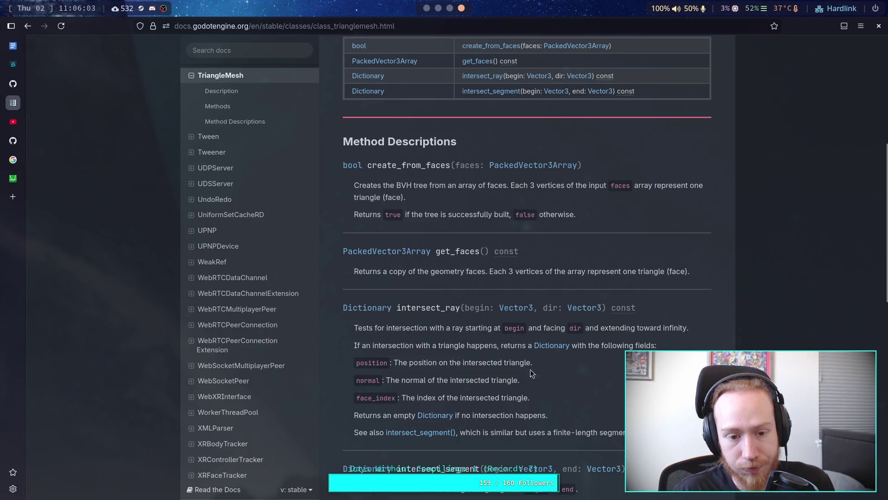
{"action": "scroll", "coordinate": [253, 338], "scroll_direction": "up", "scroll_amount": 3}
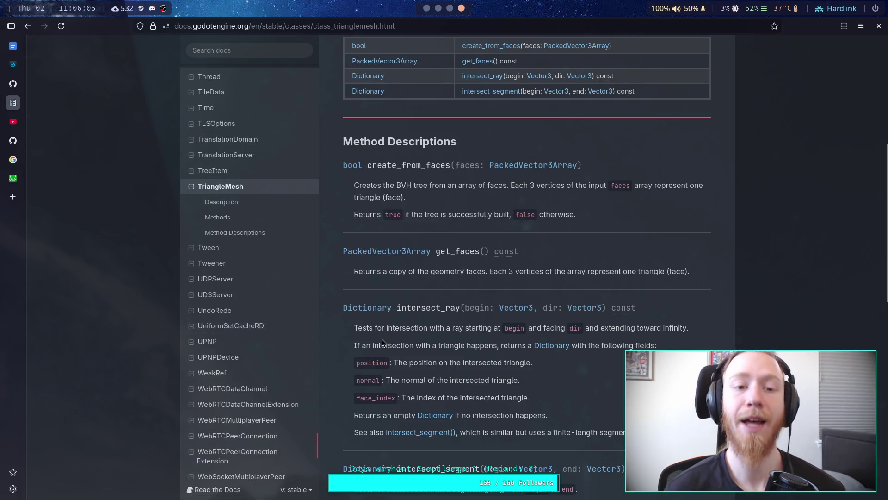
{"action": "scroll", "coordinate": [250, 275], "scroll_direction": "up", "scroll_amount": 6}
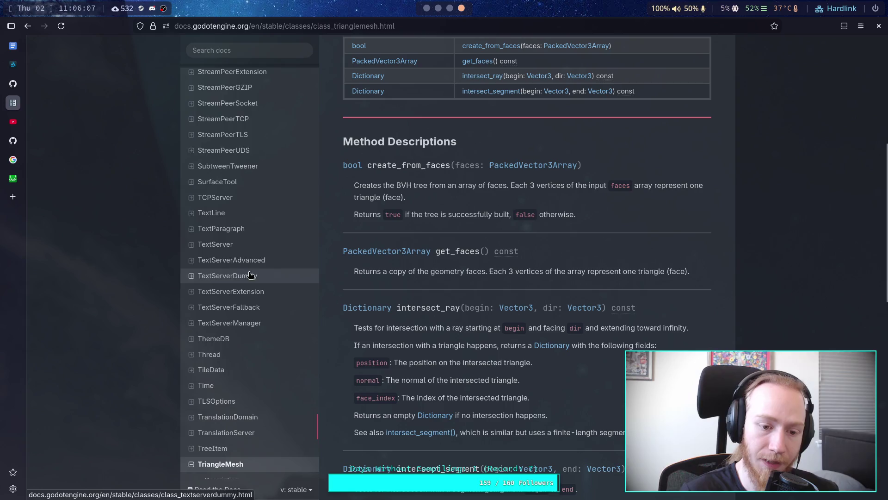
{"action": "scroll", "coordinate": [250, 275], "scroll_direction": "up", "scroll_amount": 14}
{"action": "scroll", "coordinate": [324, 398], "scroll_direction": "up", "scroll_amount": 3}
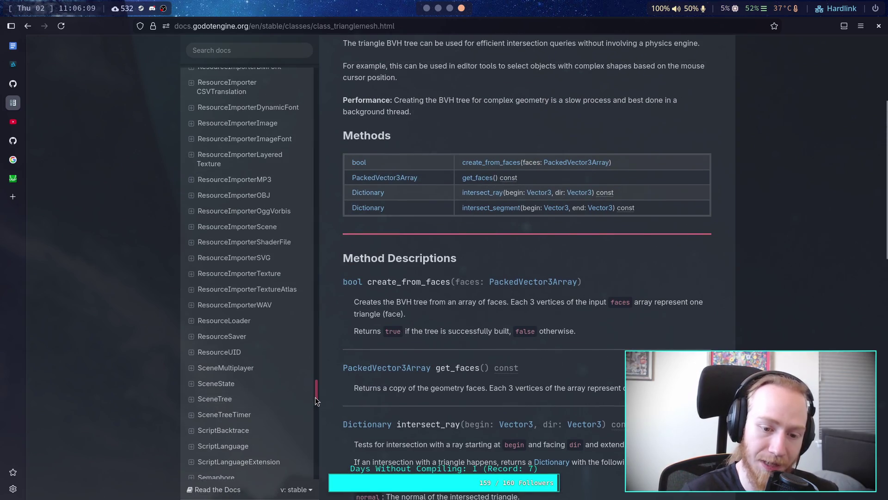
In the godot tmux session, expand the core/math folder in Neo-tree.
{"action": "key", "text": "super+2"}
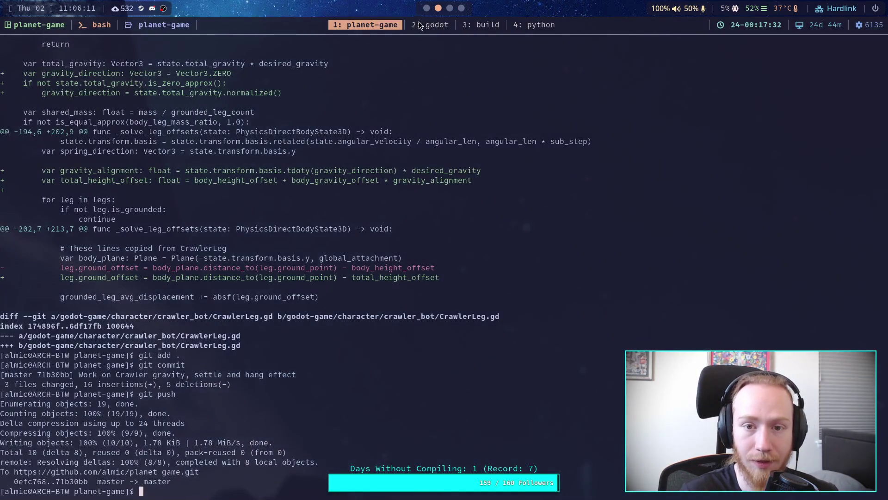
{"action": "left_click", "coordinate": [419, 23]}
{"action": "left_click", "coordinate": [52, 58]}
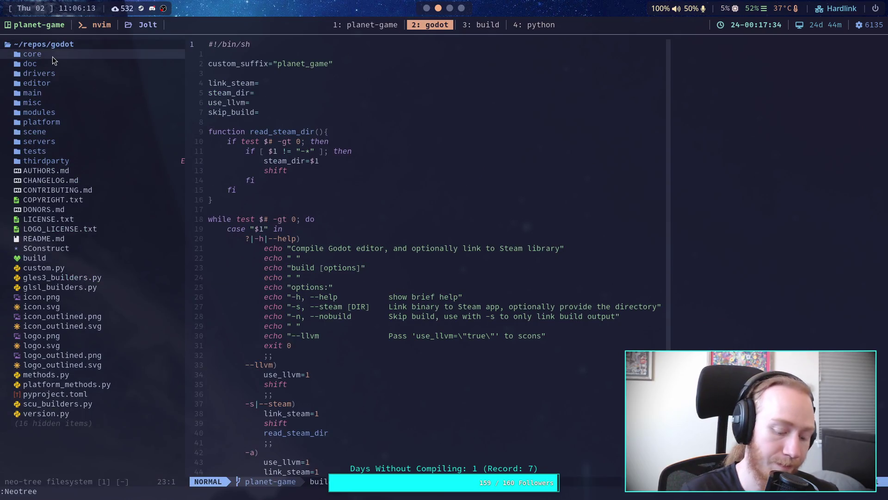
{"action": "key", "text": "Return"}
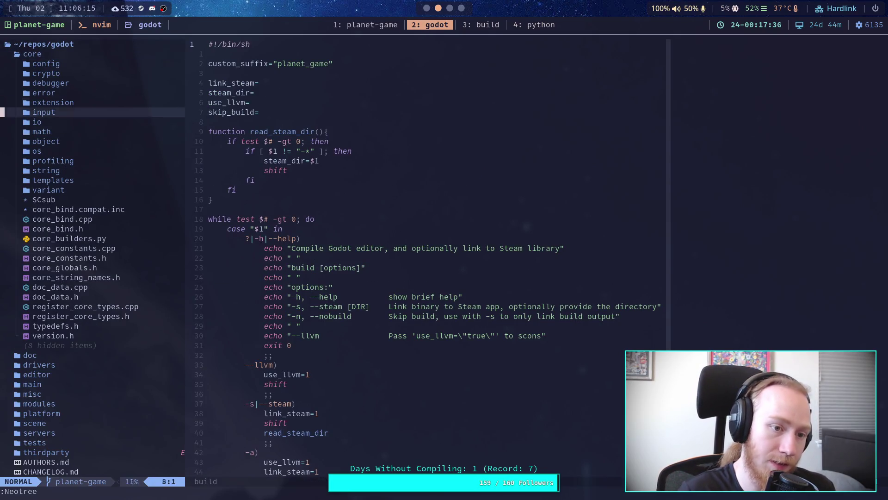
{"action": "left_click", "coordinate": [41, 131]}
{"action": "key", "text": "Return"}
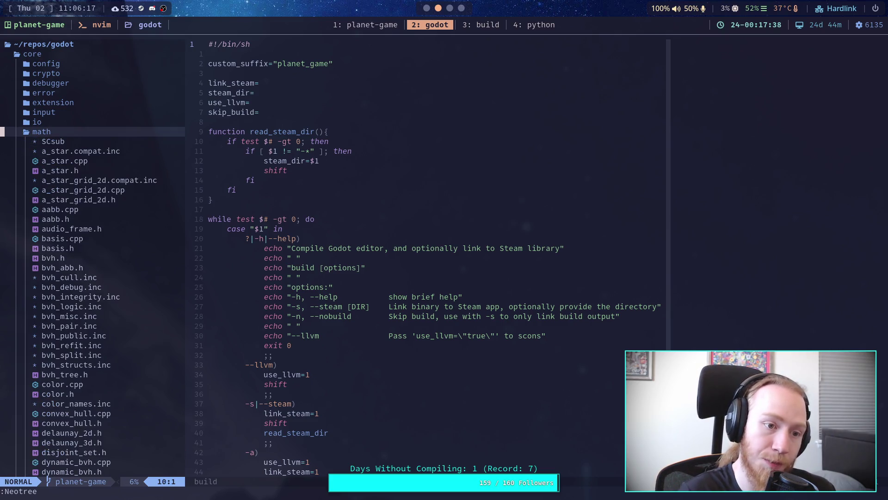
Browse the core/math file list past triangulate.h and geometry_3d.cpp.
{"action": "key", "text": "j"}
{"action": "key", "text": "j"}
{"action": "key", "text": "j"}
{"action": "key", "text": "j"}
{"action": "key", "text": "j"}
{"action": "key", "text": "j"}
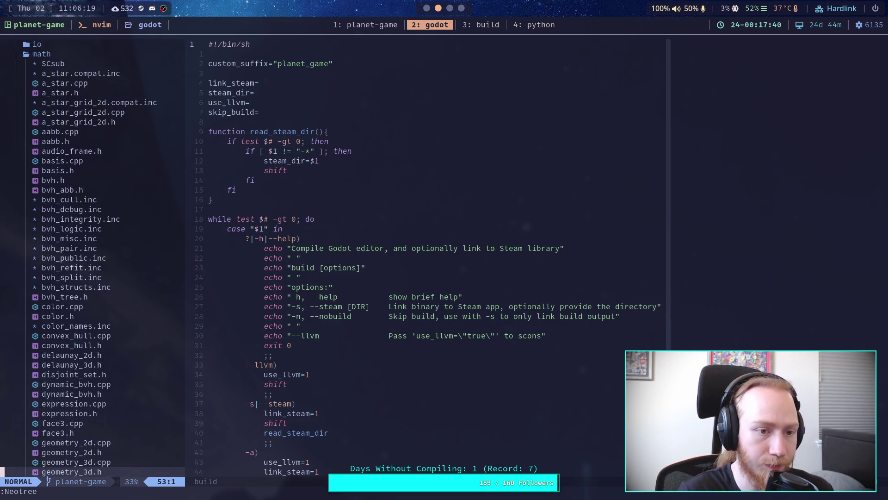
{"action": "key", "text": "j"}
{"action": "key", "text": "j"}
{"action": "key", "text": "j"}
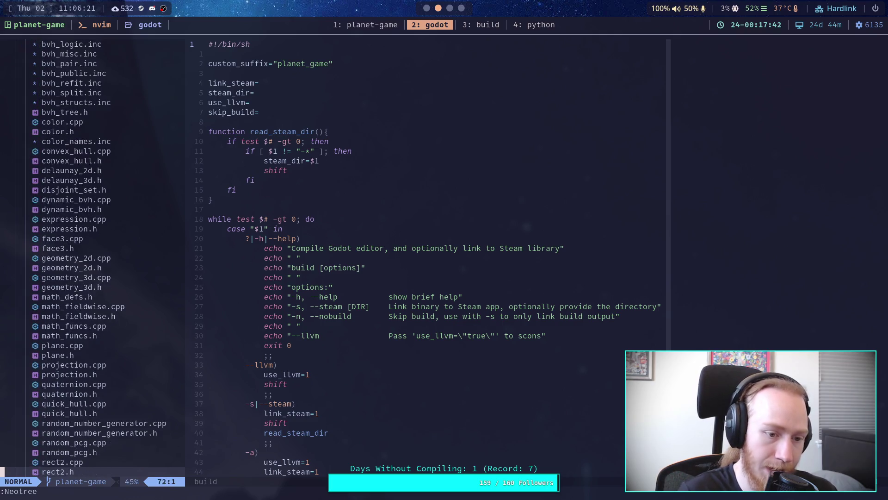
{"action": "key", "text": "k"}
{"action": "key", "text": "k"}
{"action": "key", "text": "k"}
{"action": "key", "text": "j"}
{"action": "key", "text": "j"}
{"action": "key", "text": "j"}
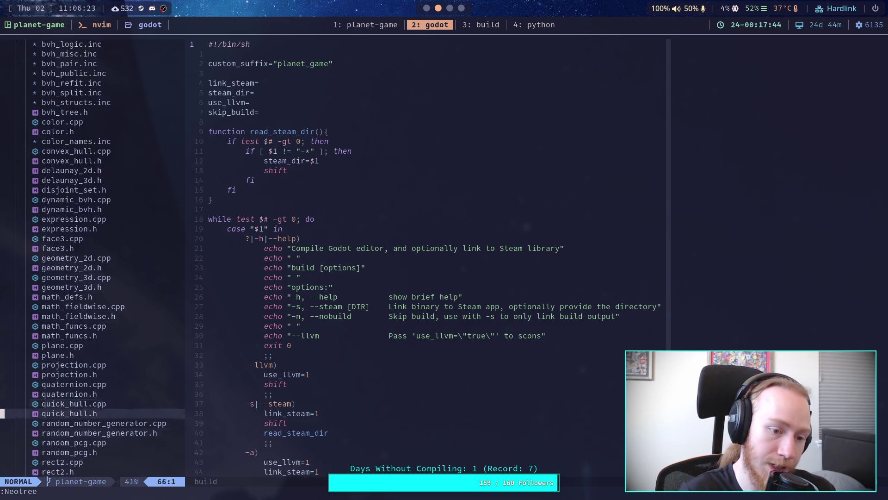
{"action": "key", "text": "j"}
{"action": "key", "text": "j"}
{"action": "key", "text": "j"}
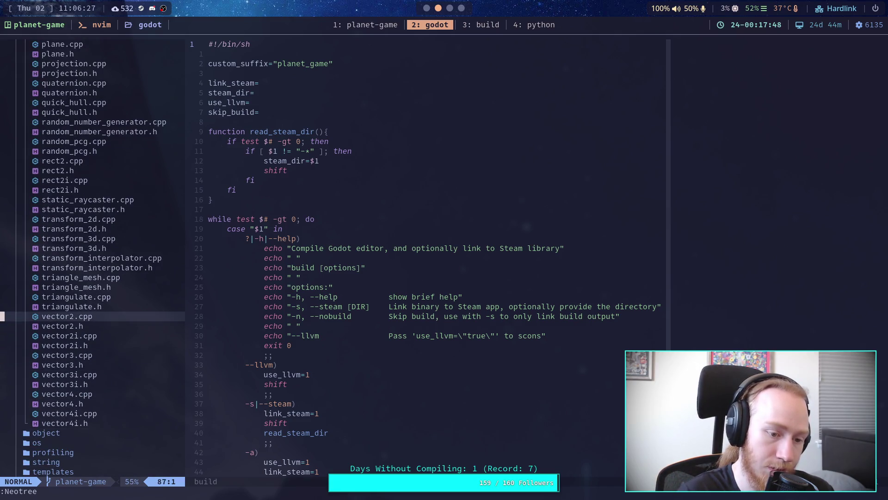
{"action": "key", "text": "k"}
{"action": "key", "text": "k"}
{"action": "key", "text": "k"}
{"action": "key", "text": "k"}
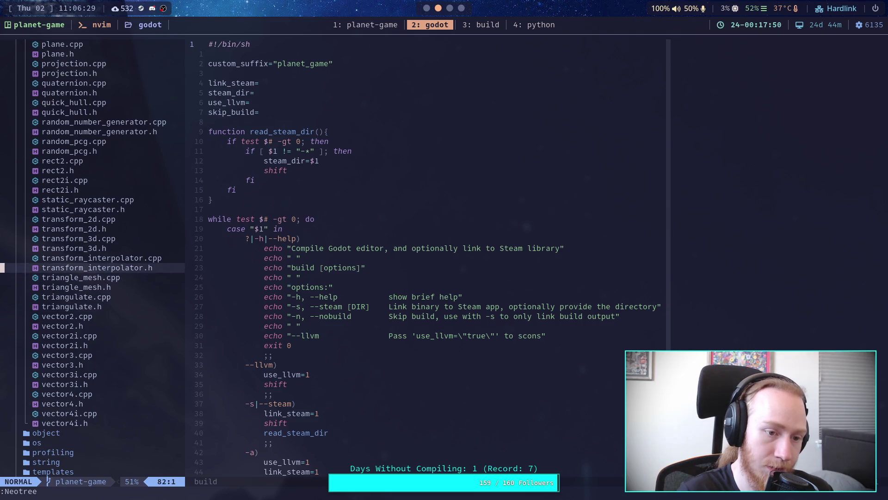
{"action": "key", "text": "j"}
{"action": "key", "text": "j"}
{"action": "key", "text": "j"}
{"action": "key", "text": "j"}
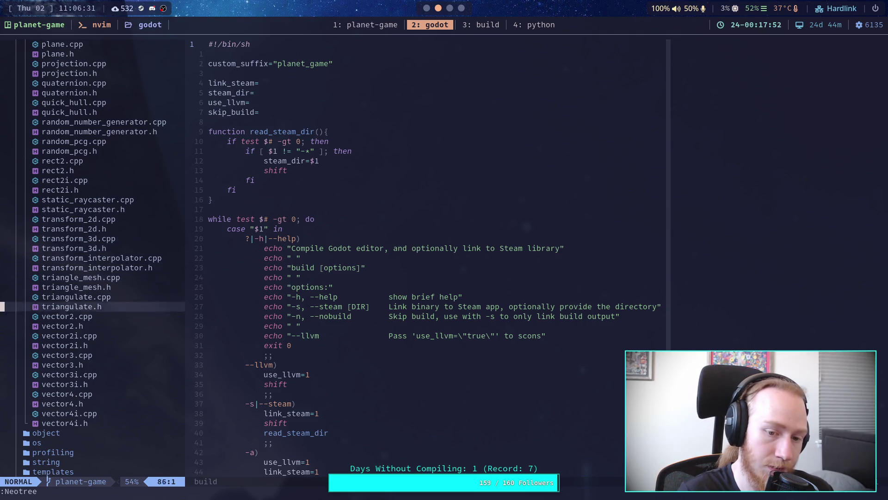
{"action": "key", "text": "j"}
{"action": "key", "text": "j"}
{"action": "key", "text": "k"}
{"action": "key", "text": "k"}
{"action": "key", "text": "k"}
{"action": "key", "text": "k"}
{"action": "key", "text": "k"}
{"action": "key", "text": "k"}
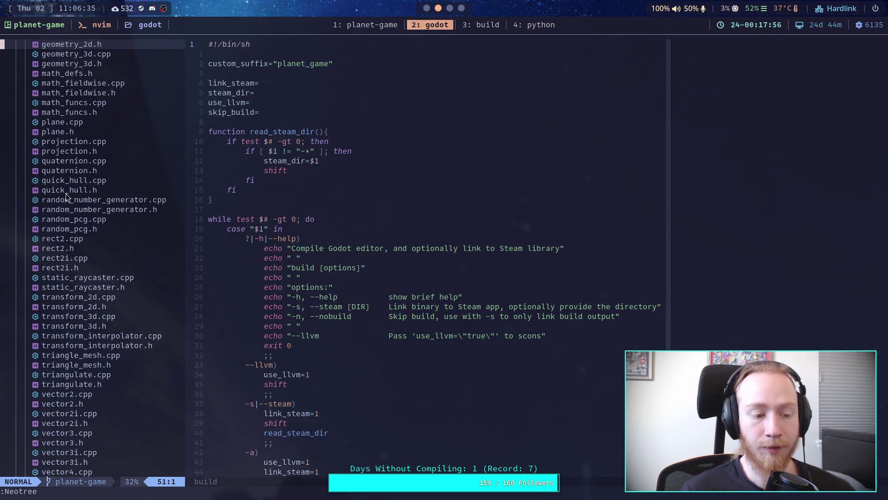
{"action": "key", "text": "j"}
{"action": "key", "text": "j"}
{"action": "key", "text": "j"}
{"action": "key", "text": "j"}
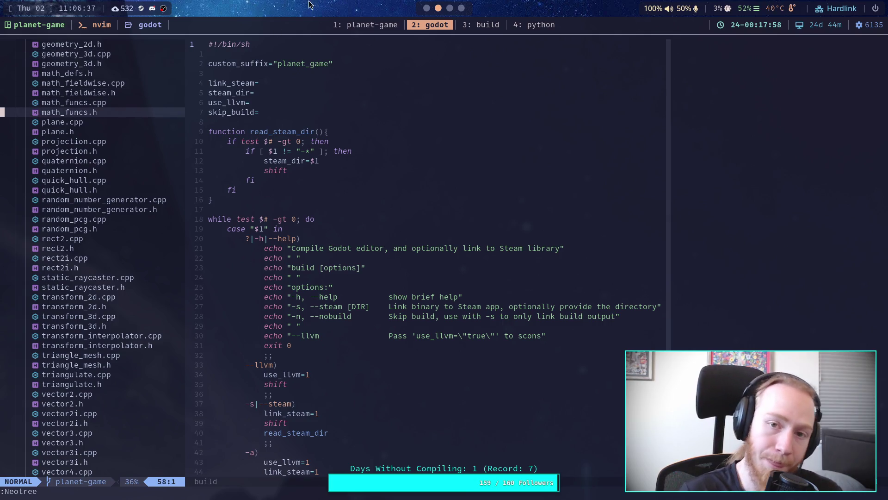
Glance at the notes, Godot script editor and TriangleMesh docs, then return to Neovim.
{"action": "left_click", "coordinate": [447, 9]}
{"action": "left_click", "coordinate": [428, 9]}
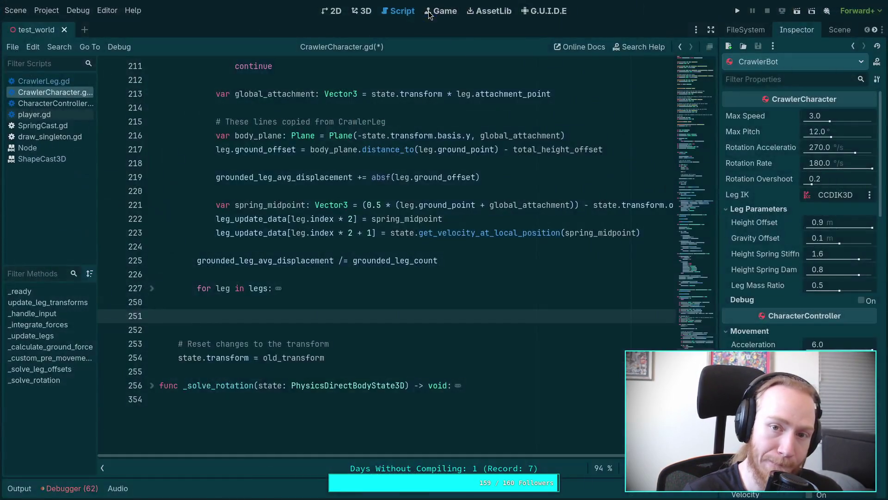
{"action": "key", "text": "super+4"}
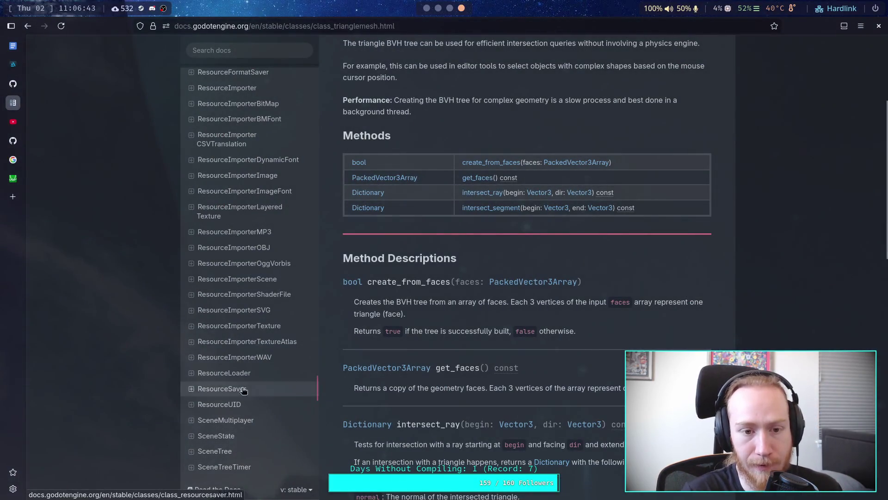
{"action": "key", "text": "super+2"}
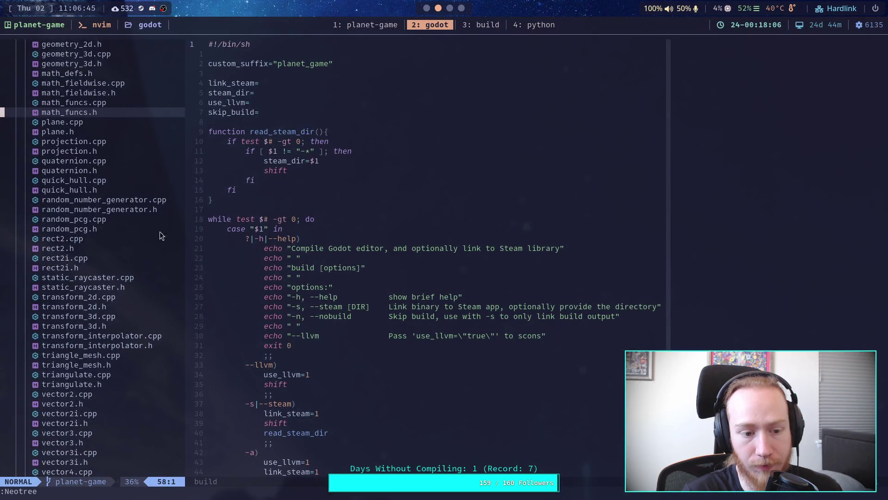
Move from bvh_tree.h and delaunay_2d.h to geometry_2d.h, preview it and open it.
{"action": "key", "text": "j"}
{"action": "key", "text": "j"}
{"action": "key", "text": "j"}
{"action": "key", "text": "k"}
{"action": "key", "text": "k"}
{"action": "key", "text": "k"}
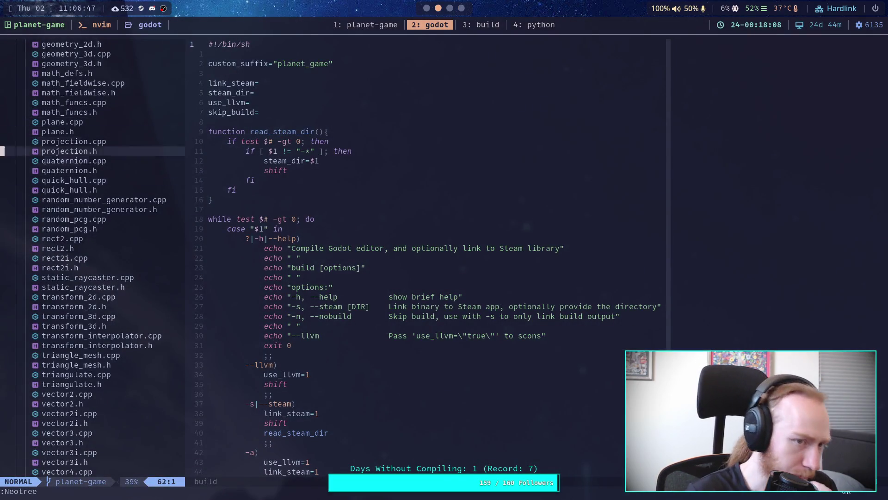
{"action": "key", "text": "k"}
{"action": "key", "text": "k"}
{"action": "key", "text": "k"}
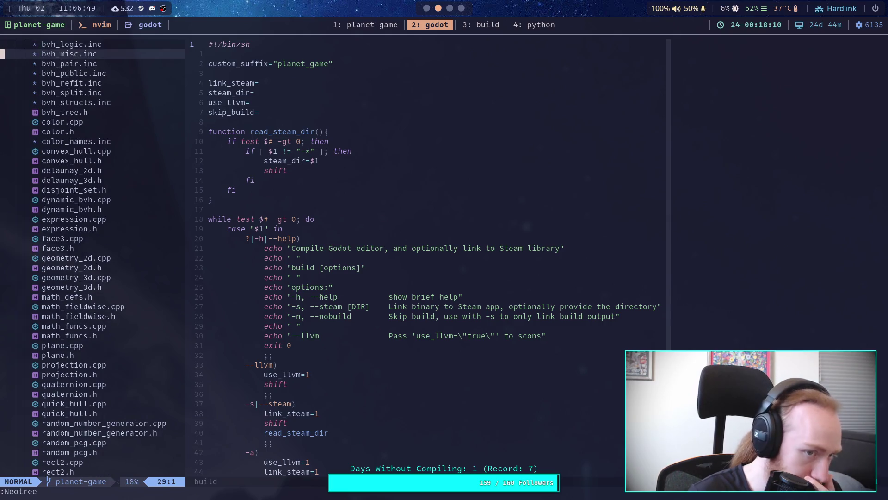
{"action": "key", "text": "j"}
{"action": "key", "text": "j"}
{"action": "key", "text": "j"}
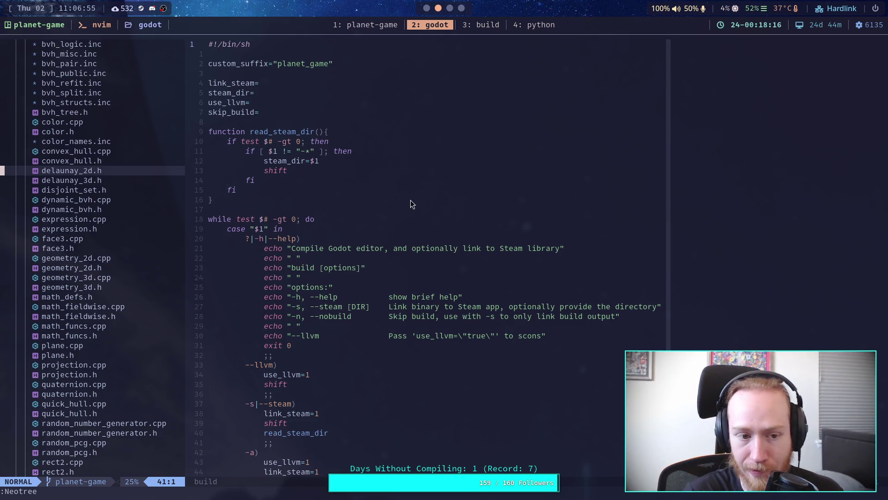
{"action": "key", "text": "j"}
{"action": "key", "text": "j"}
{"action": "key", "text": "j"}
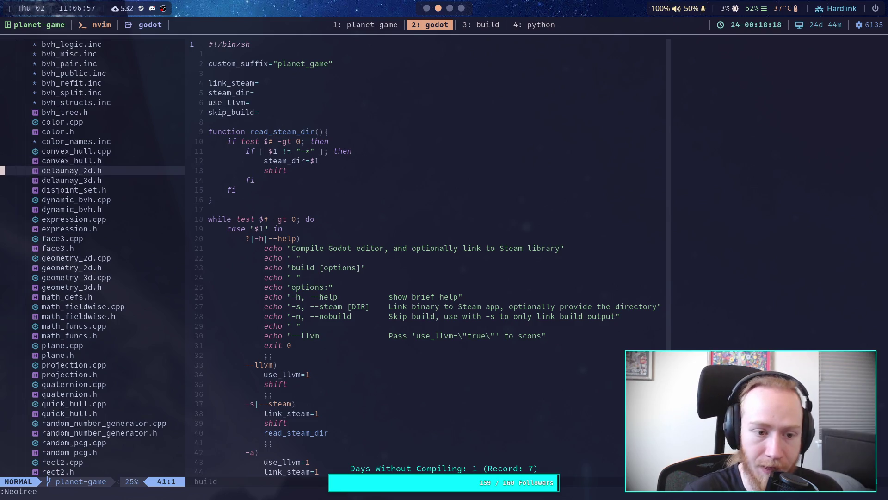
{"action": "key", "text": "k"}
{"action": "key", "text": "P"}
{"action": "key", "text": "Return"}
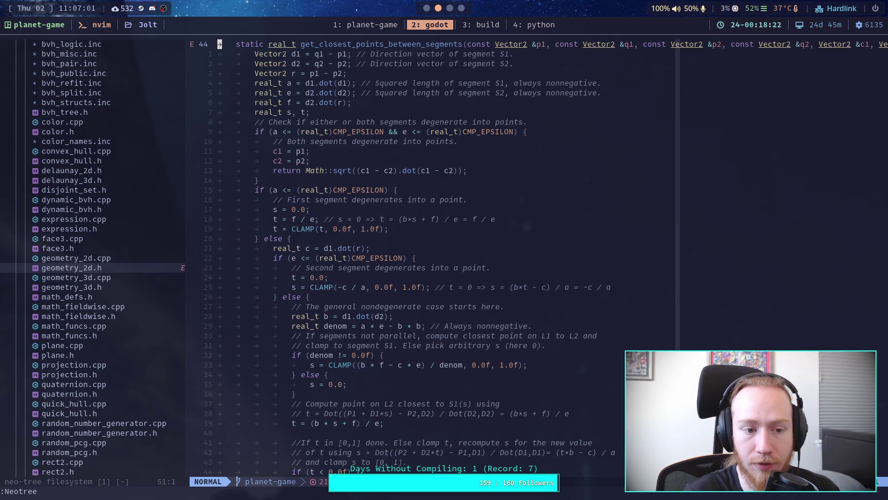
Read geometry_2d.h's get_closest_point_to_segment code, then return to the TriangleMesh docs in the browser.
{"action": "key", "text": "k"}
{"action": "key", "text": "k"}
{"action": "key", "text": "k"}
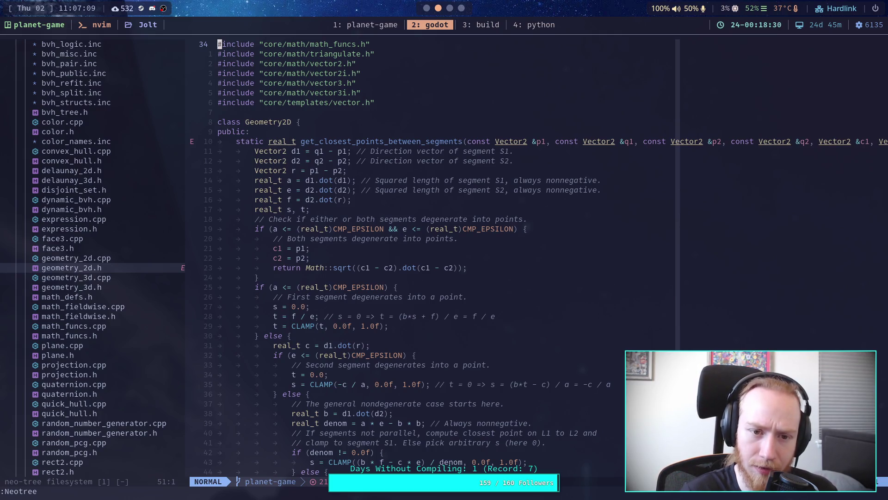
{"action": "key", "text": "ctrl+f"}
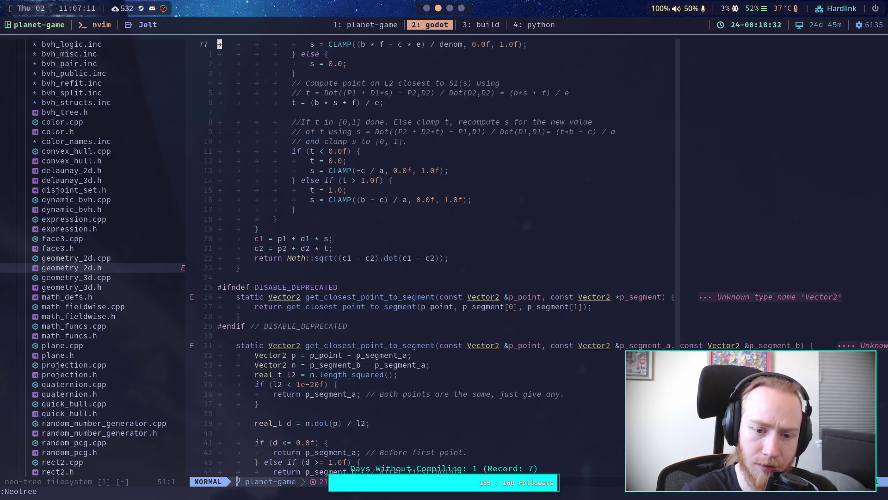
{"action": "key", "text": "j"}
{"action": "key", "text": "j"}
{"action": "key", "text": "j"}
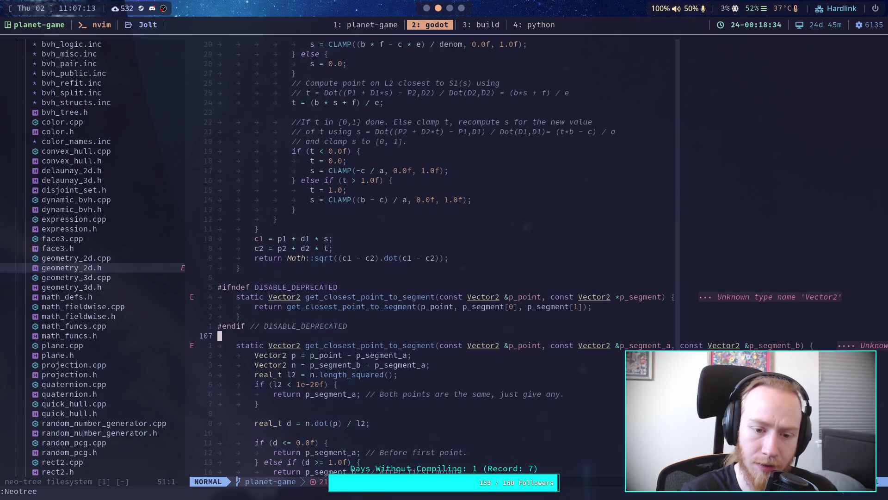
{"action": "key", "text": "j"}
{"action": "key", "text": "j"}
{"action": "key", "text": "j"}
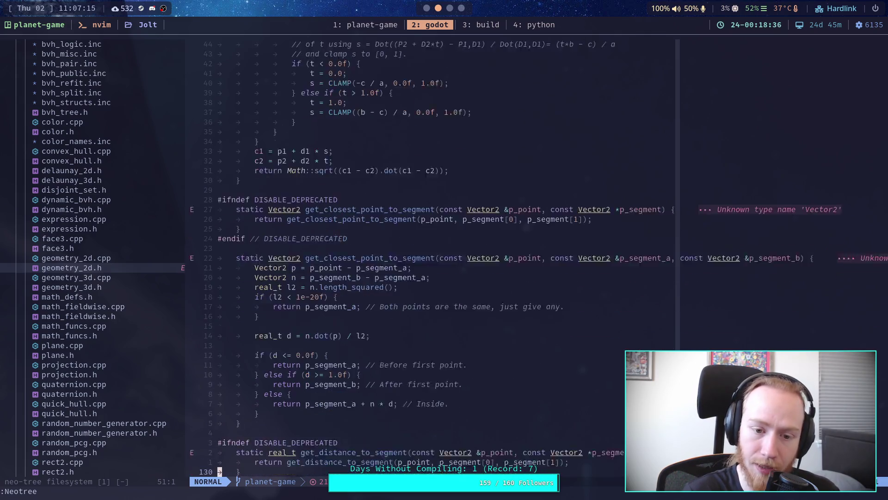
{"action": "key", "text": "j"}
{"action": "key", "text": "j"}
{"action": "key", "text": "j"}
{"action": "key", "text": "k"}
{"action": "key", "text": "k"}
{"action": "key", "text": "k"}
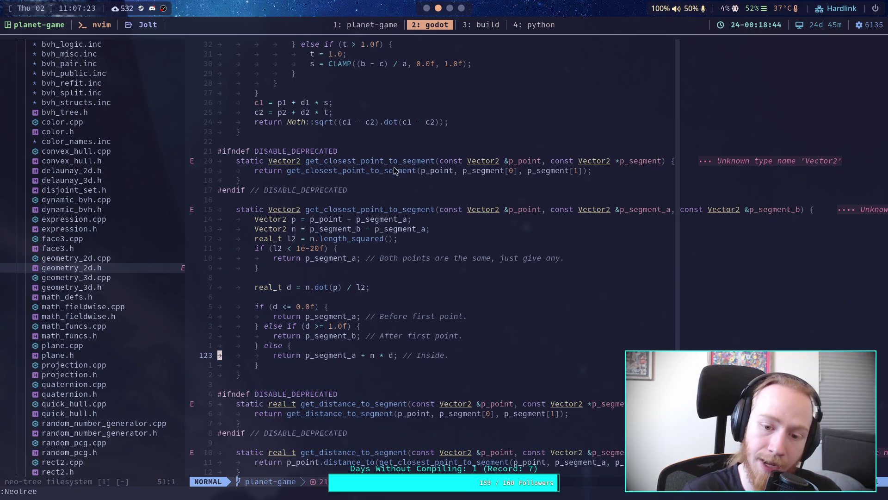
{"action": "left_click", "coordinate": [451, 8]}
In GitHub's polygons.kt, inspect the lengthAB and t calculations on line 49 of nearestPointOnClampedLine.
{"action": "left_click", "coordinate": [463, 8]}
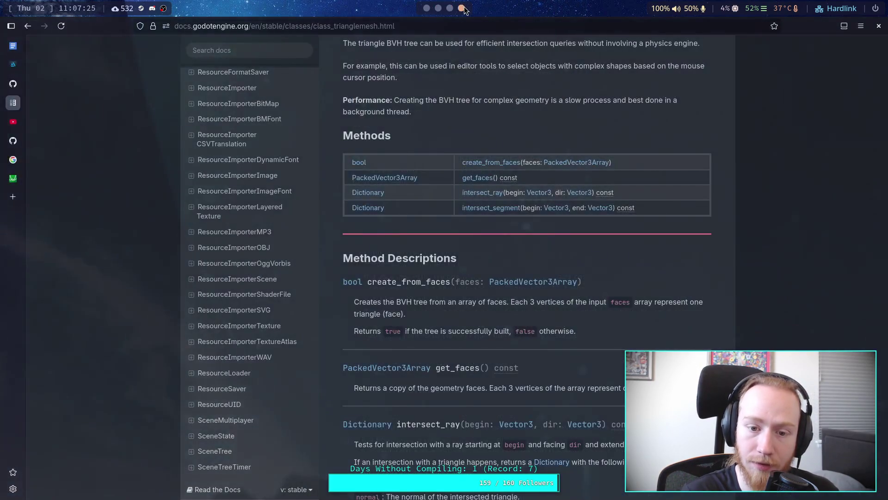
{"action": "left_click", "coordinate": [13, 140]}
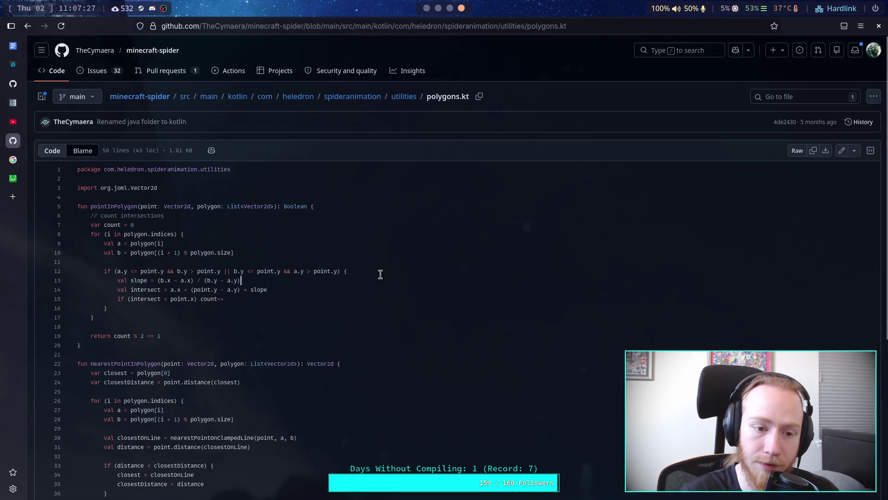
{"action": "scroll", "coordinate": [268, 283], "scroll_direction": "down", "scroll_amount": 4}
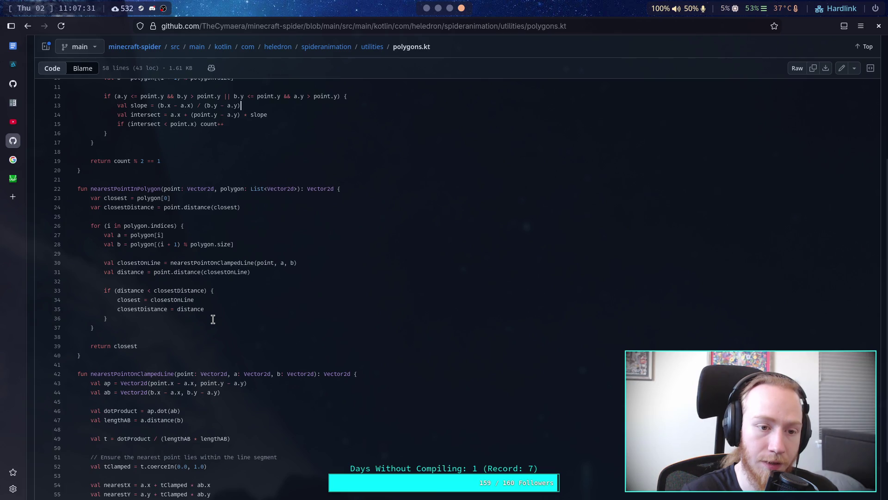
{"action": "scroll", "coordinate": [213, 319], "scroll_direction": "down", "scroll_amount": 2}
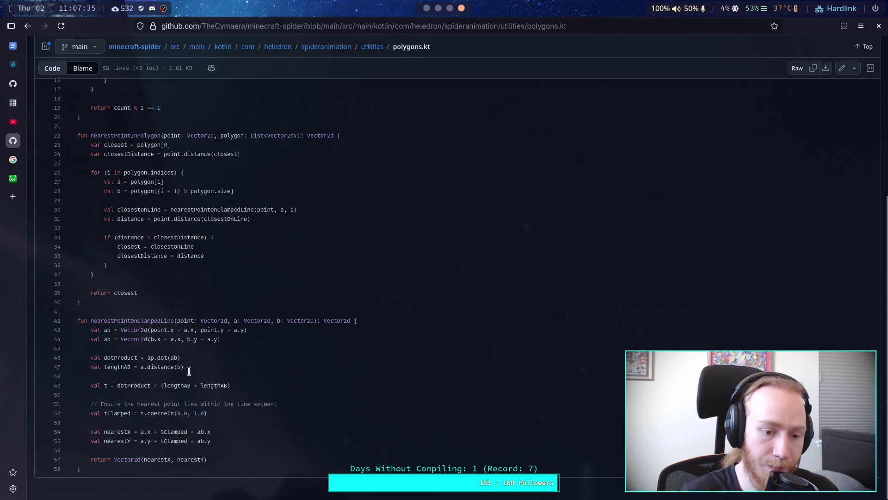
{"action": "left_click_drag", "start_coordinate": [196, 367], "coordinate": [118, 368]}
{"action": "left_click", "coordinate": [171, 385]}
{"action": "triple_click", "coordinate": [199, 389]}
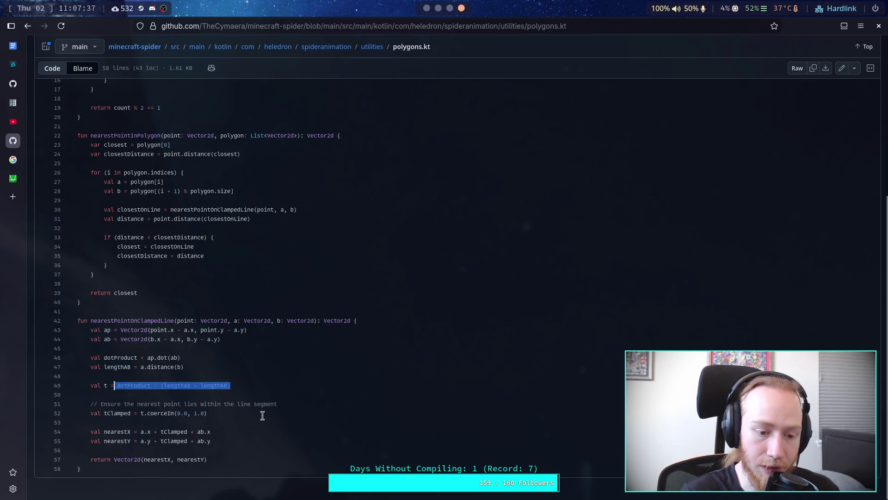
{"action": "left_click", "coordinate": [275, 419]}
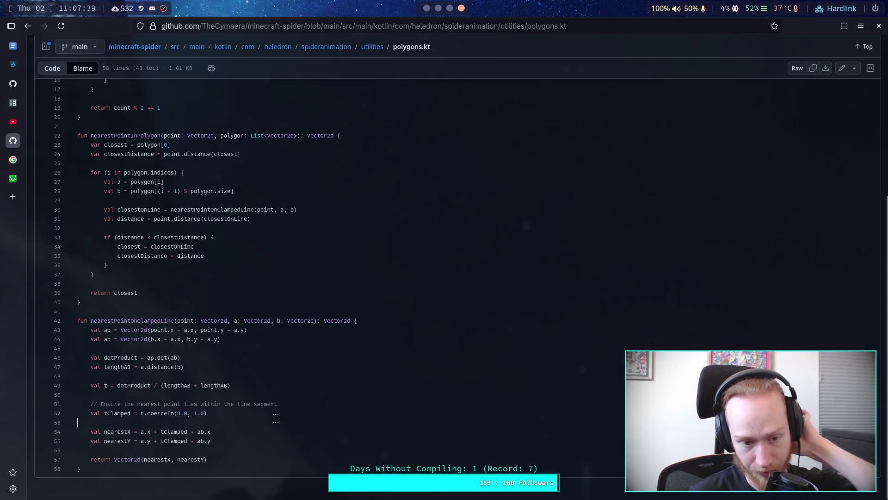
Switch workspaces and highlight the ap vector expression on line 43.
{"action": "left_click", "coordinate": [437, 8]}
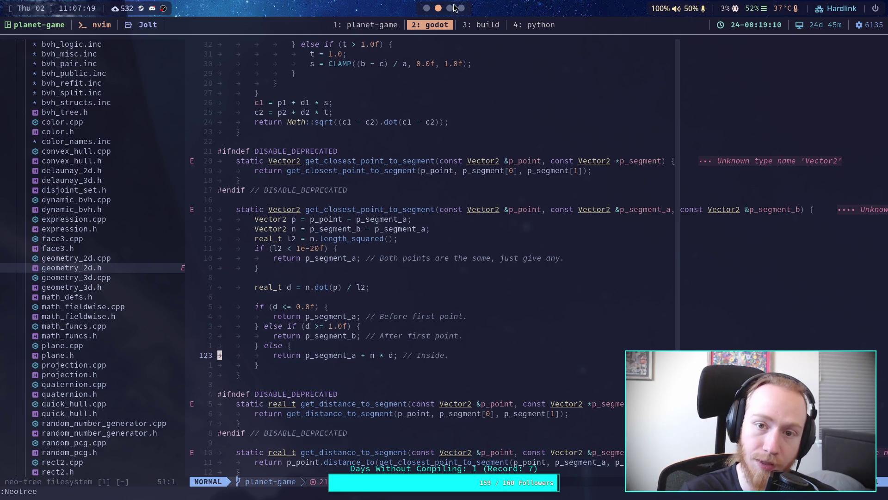
{"action": "scroll", "coordinate": [454, 7], "scroll_direction": "down", "scroll_amount": 2}
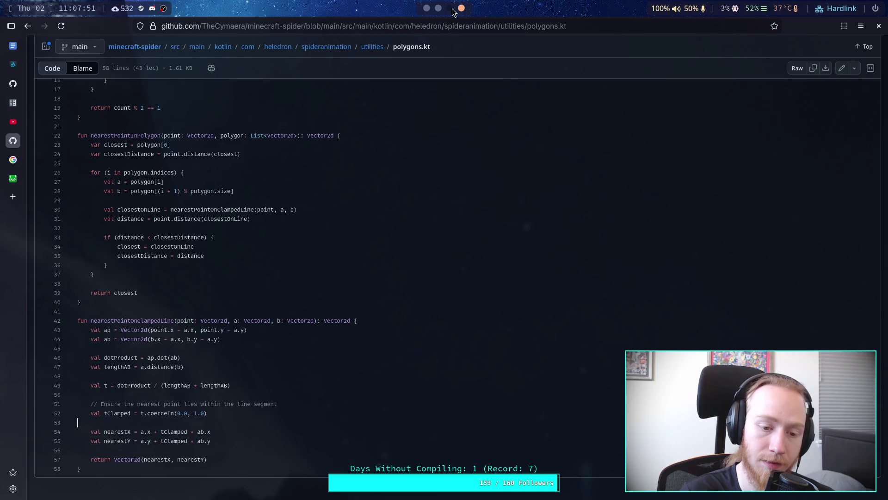
{"action": "left_click_drag", "start_coordinate": [131, 329], "coordinate": [248, 330]}
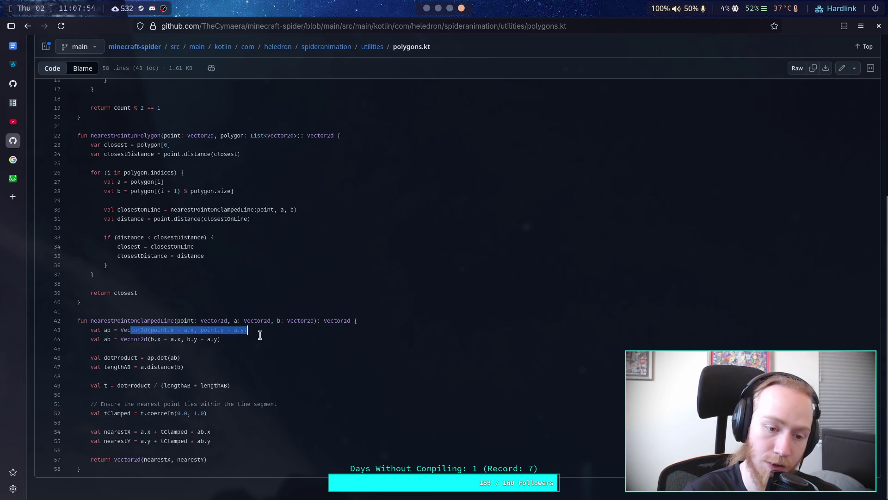
{"action": "left_click", "coordinate": [149, 344]}
Leave the Crawler Bot notes for geometry_2d.h in Neovim.
{"action": "left_click", "coordinate": [447, 11]}
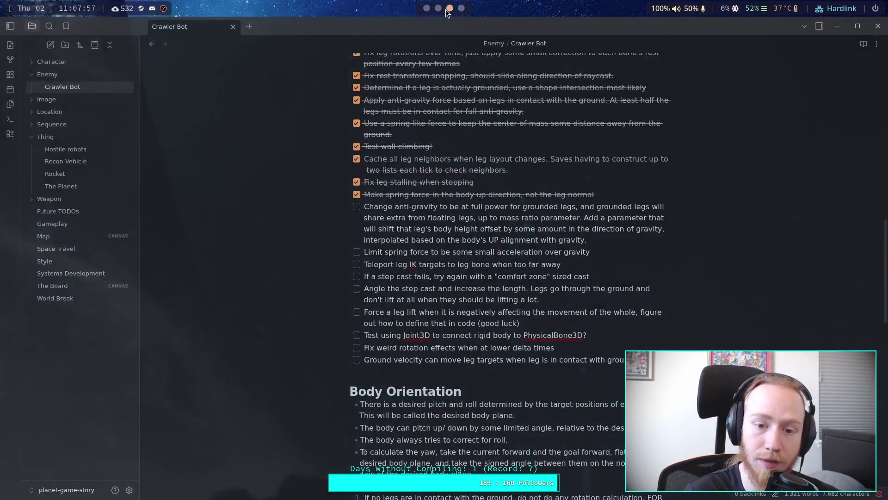
{"action": "left_click", "coordinate": [438, 9]}
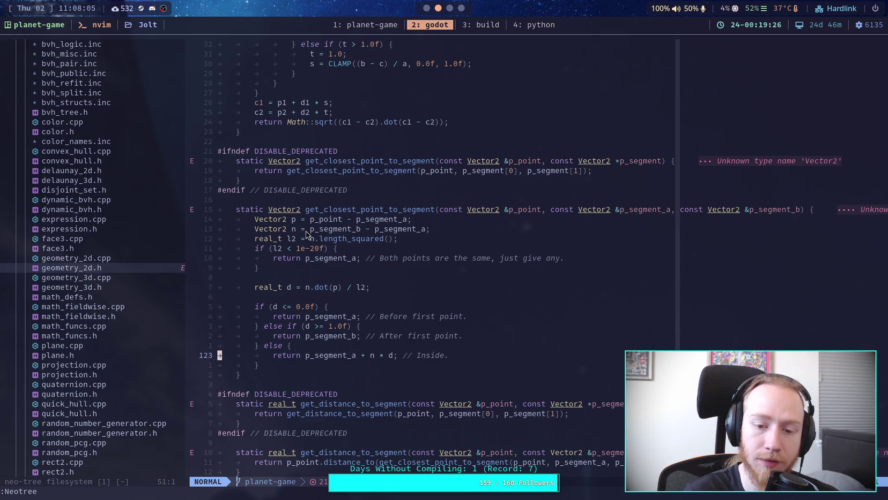
Step through the distance-to-segment and is_point_in_triangle code, returning to line 121.
{"action": "key", "text": "k"}
{"action": "key", "text": "k"}
{"action": "key", "text": "k"}
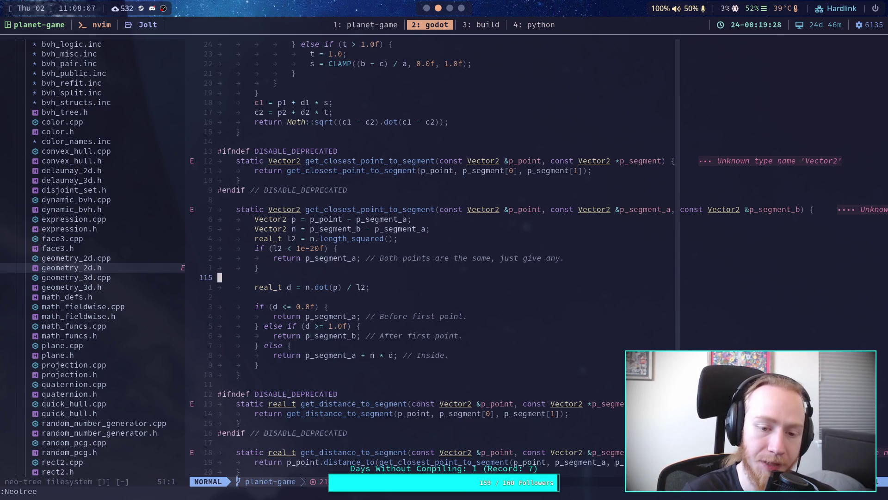
{"action": "key", "text": "j"}
{"action": "key", "text": "j"}
{"action": "key", "text": "j"}
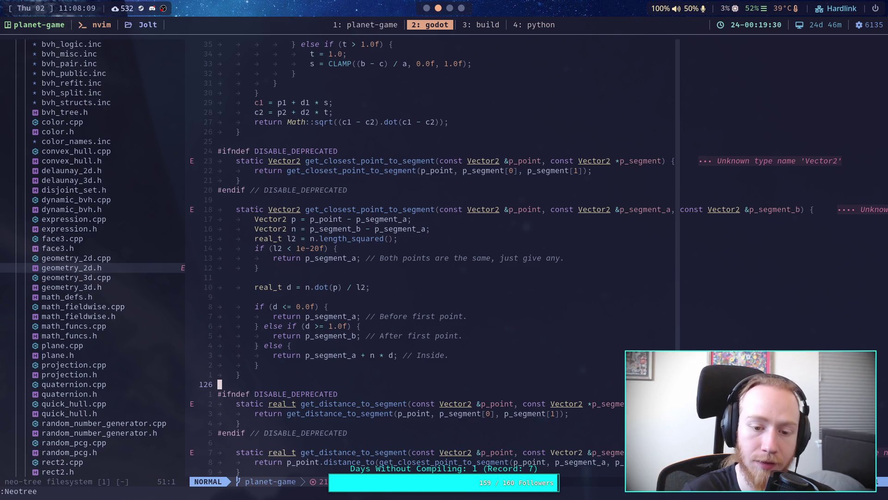
{"action": "key", "text": "j"}
{"action": "key", "text": "j"}
{"action": "key", "text": "j"}
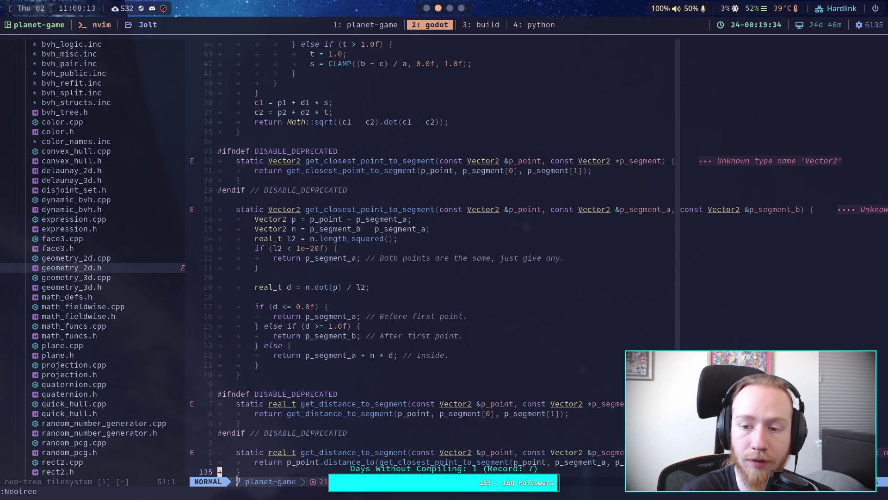
{"action": "key", "text": "j"}
{"action": "key", "text": "j"}
{"action": "key", "text": "j"}
{"action": "scroll", "coordinate": [553, 262], "scroll_direction": "down", "scroll_amount": 2}
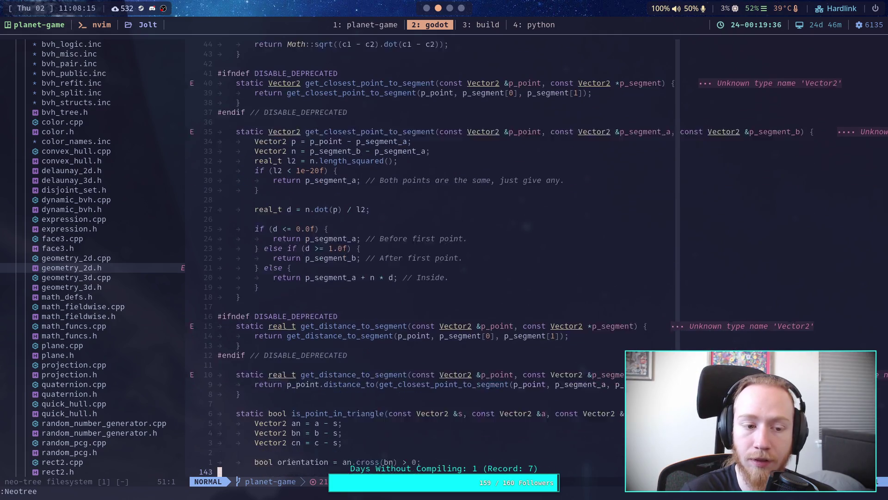
{"action": "key", "text": "k"}
{"action": "key", "text": "k"}
{"action": "key", "text": "k"}
{"action": "key", "text": "j"}
{"action": "key", "text": "j"}
{"action": "key", "text": "j"}
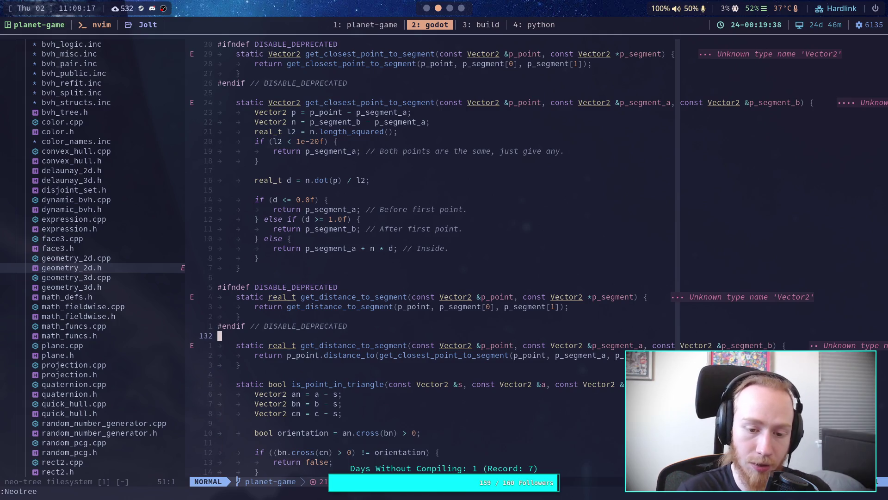
{"action": "key", "text": "k"}
{"action": "key", "text": "k"}
{"action": "key", "text": "k"}
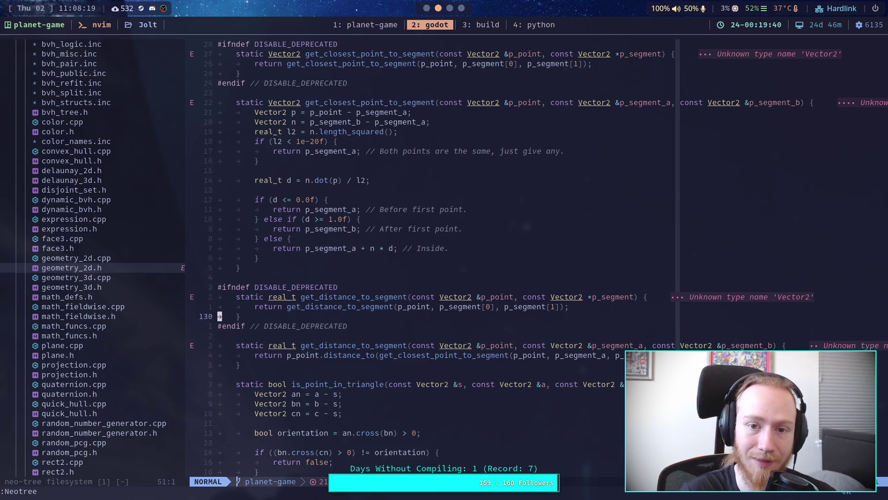
{"action": "key", "text": "k"}
{"action": "key", "text": "k"}
{"action": "key", "text": "k"}
{"action": "key", "text": "ctrl+d"}
{"action": "key", "text": "ctrl+d"}
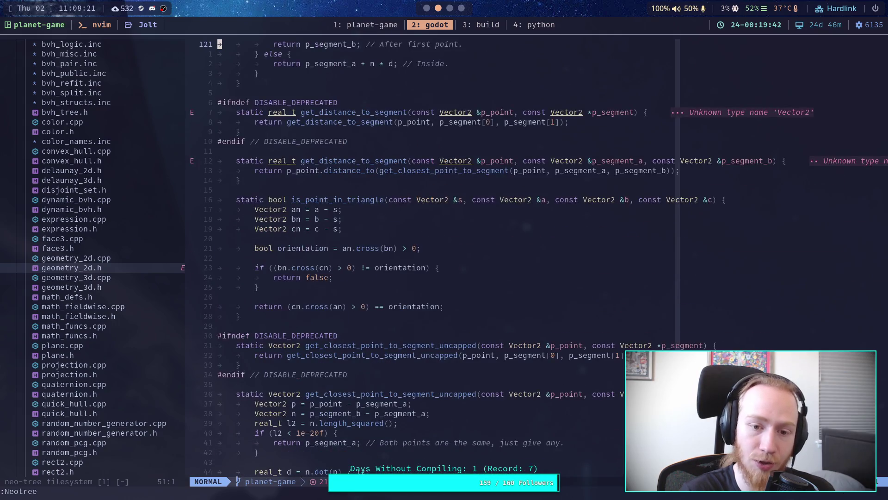
Read past the line and segment intersection functions to is_point_in_polygon, then leave Neovim.
{"action": "key", "text": "j"}
{"action": "key", "text": "j"}
{"action": "key", "text": "j"}
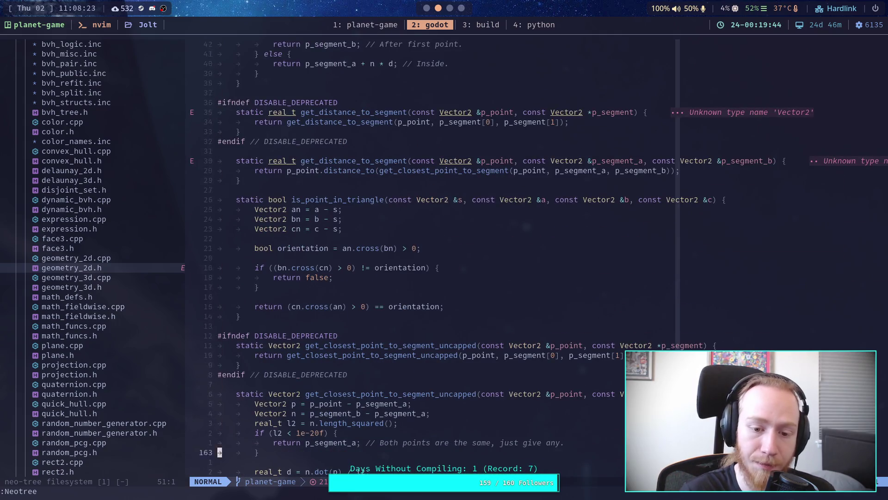
{"action": "key", "text": "j"}
{"action": "key", "text": "j"}
{"action": "key", "text": "j"}
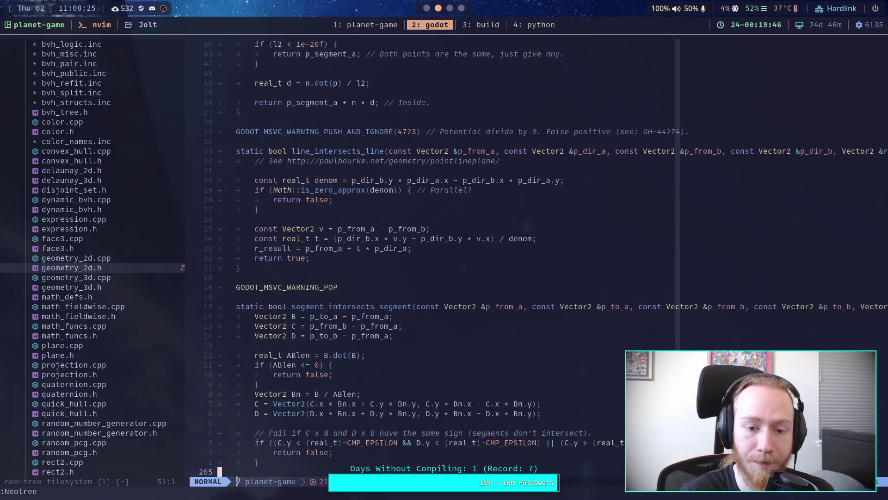
{"action": "key", "text": "j"}
{"action": "key", "text": "j"}
{"action": "key", "text": "j"}
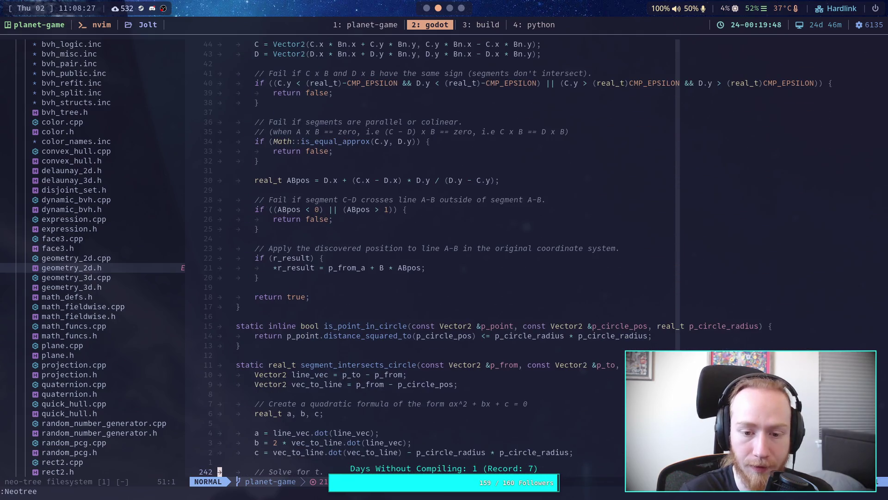
{"action": "scroll", "coordinate": [526, 263], "scroll_direction": "down", "scroll_amount": 20}
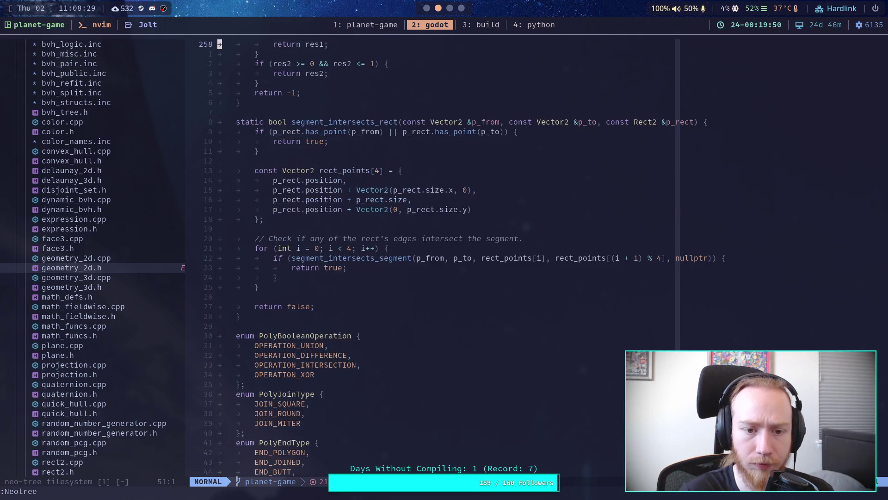
{"action": "scroll", "coordinate": [526, 263], "scroll_direction": "down", "scroll_amount": 14}
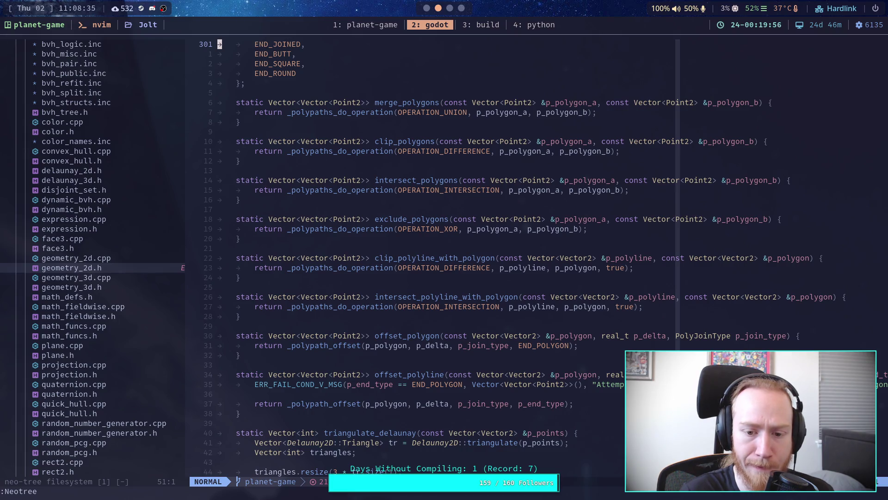
{"action": "key", "text": "ctrl+f"}
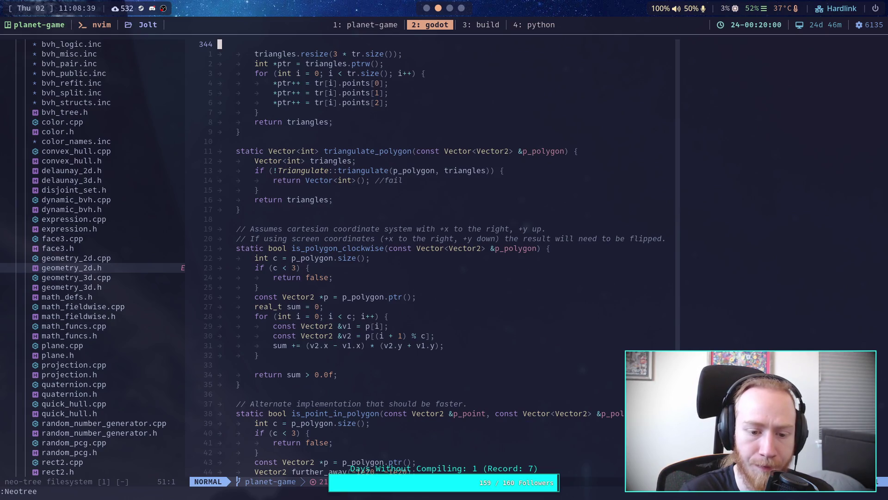
{"action": "key", "text": "j"}
{"action": "key", "text": "j"}
{"action": "key", "text": "j"}
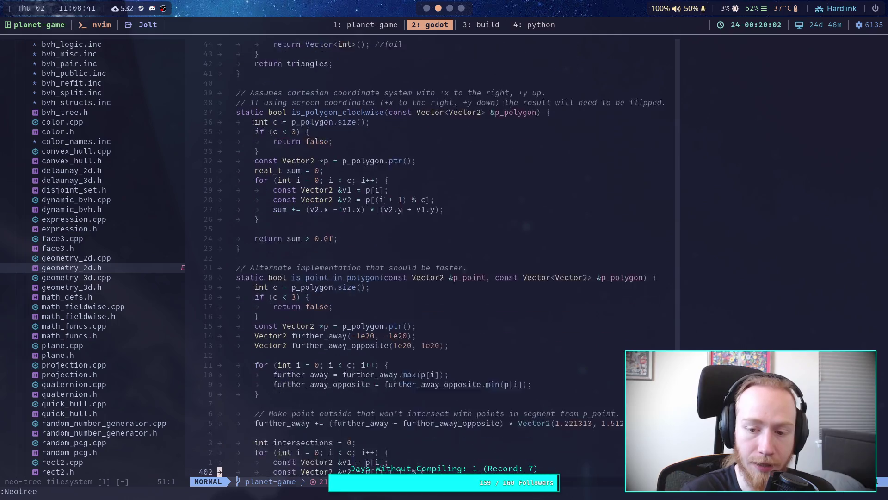
{"action": "key", "text": "j"}
{"action": "key", "text": "j"}
{"action": "key", "text": "j"}
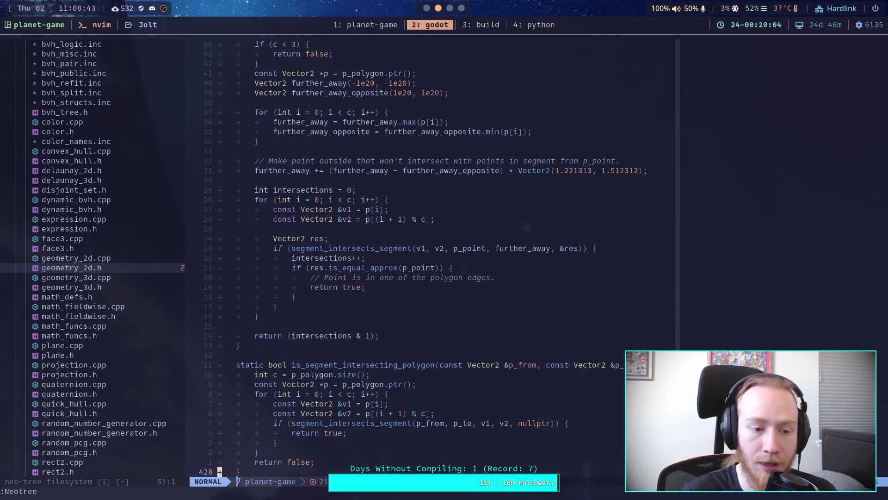
{"action": "key", "text": "super+3"}
Search the Godot docs for 'Geometry2d' and open the Geometry2D class reference.
{"action": "key", "text": "super+4"}
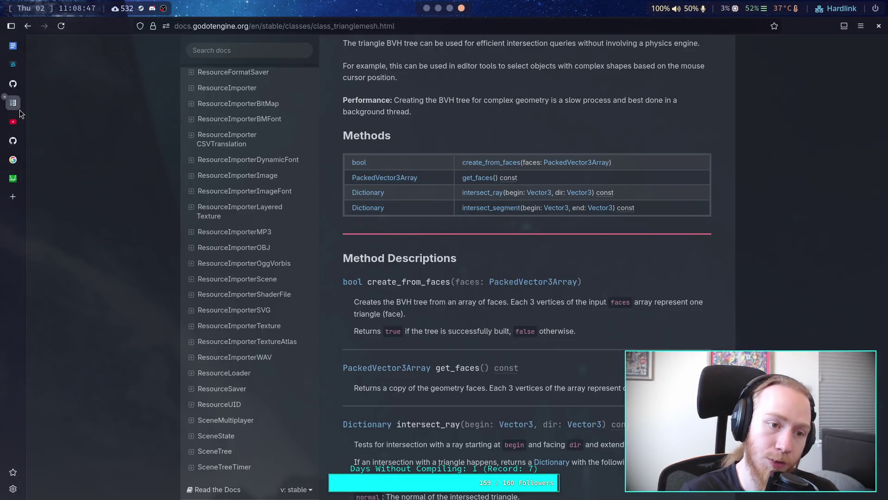
{"action": "left_click", "coordinate": [14, 103]}
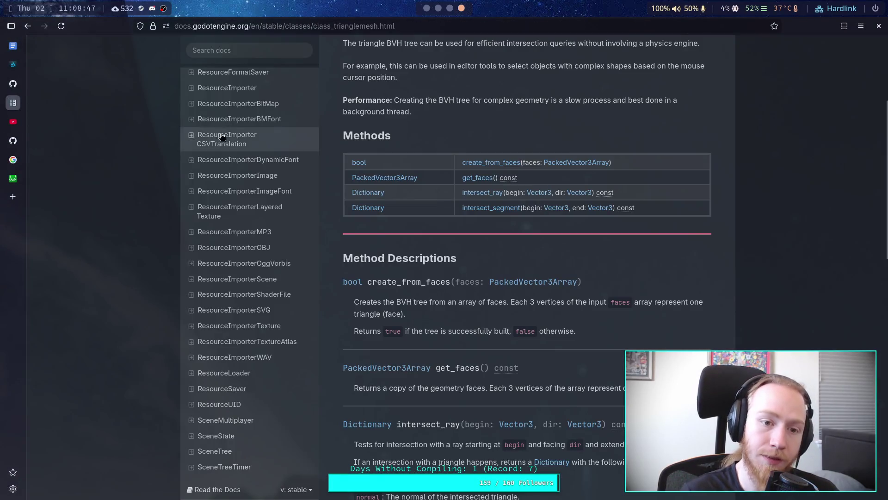
{"action": "left_click", "coordinate": [264, 57]}
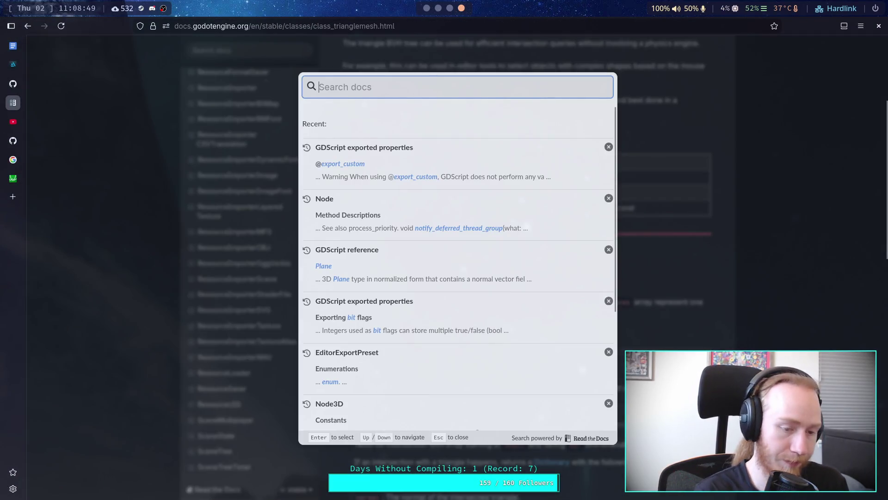
{"action": "type", "text": "Geomet"}
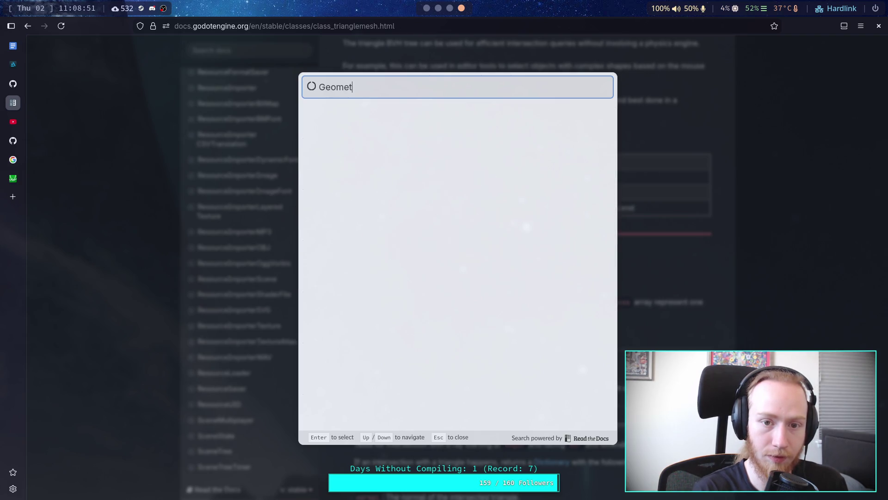
{"action": "type", "text": "ry2d"}
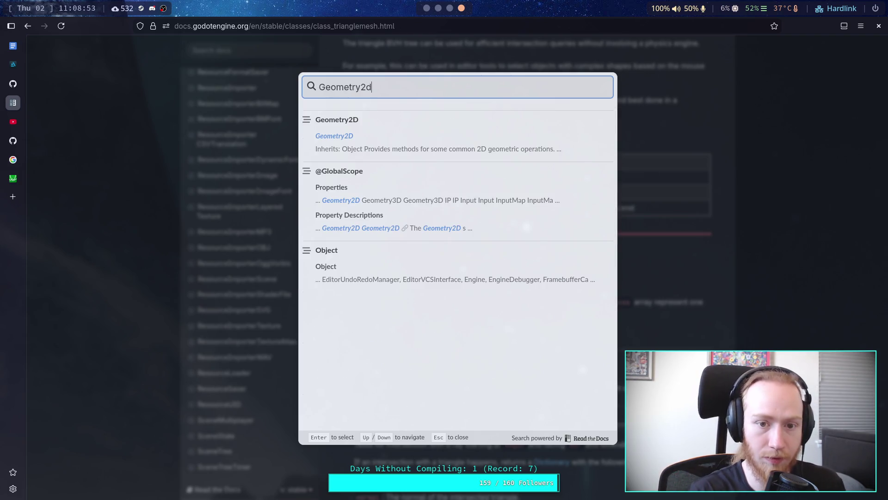
{"action": "left_click", "coordinate": [360, 120]}
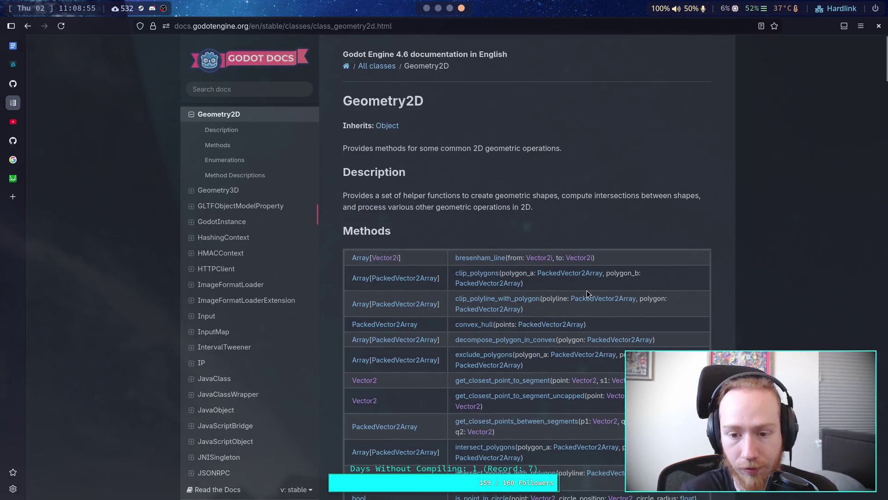
Scroll through the Geometry2D methods table, including convex_hull and intersect_polygons.
{"action": "scroll", "coordinate": [588, 294], "scroll_direction": "down", "scroll_amount": 4}
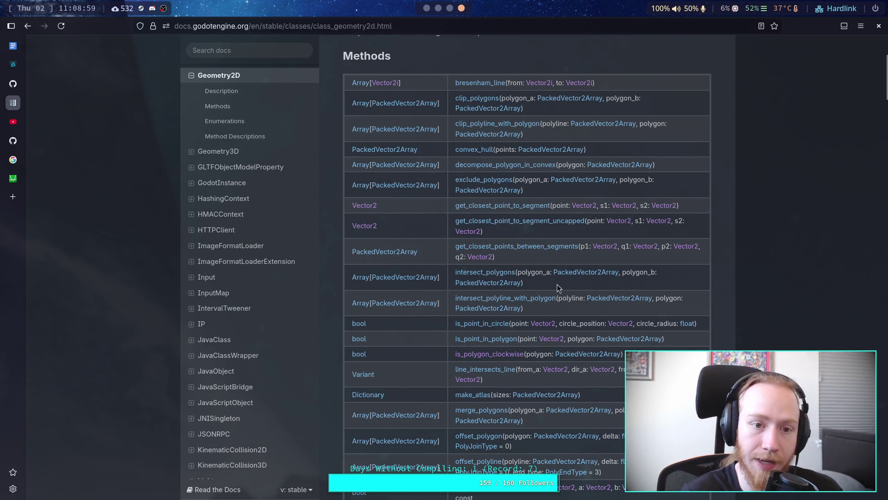
{"action": "scroll", "coordinate": [574, 348], "scroll_direction": "down", "scroll_amount": 1}
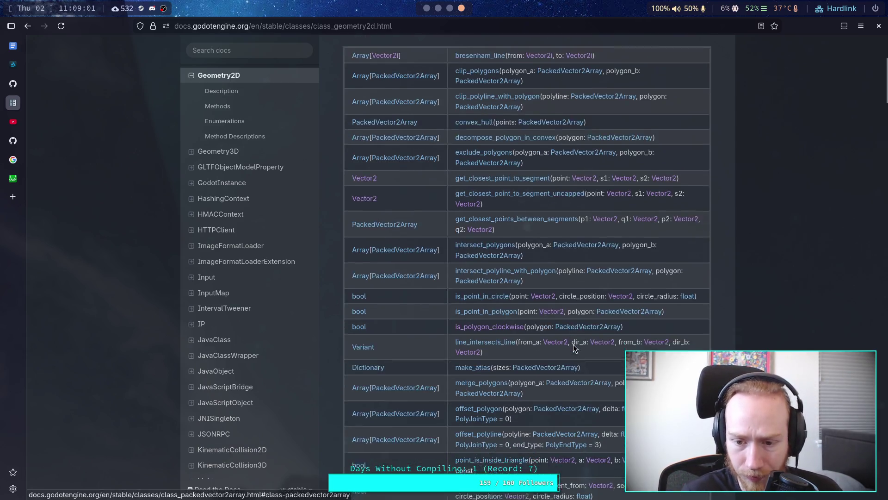
{"action": "scroll", "coordinate": [574, 348], "scroll_direction": "down", "scroll_amount": 1}
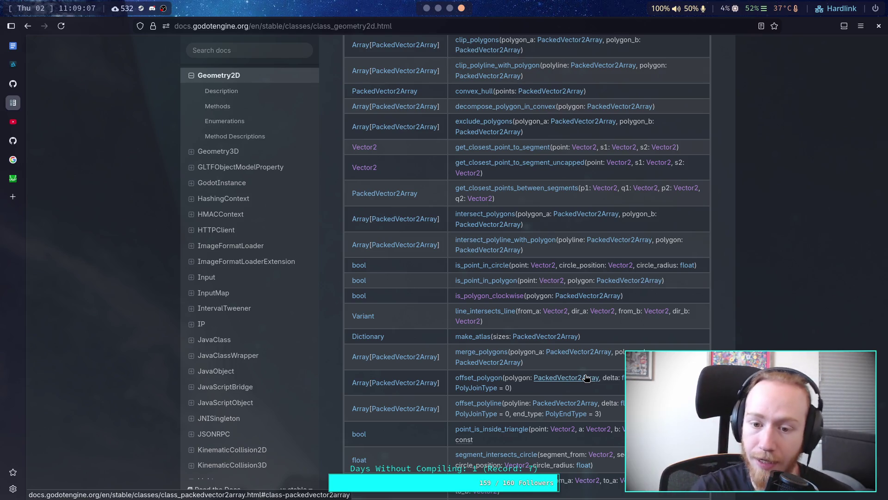
{"action": "scroll", "coordinate": [509, 272], "scroll_direction": "up", "scroll_amount": 2}
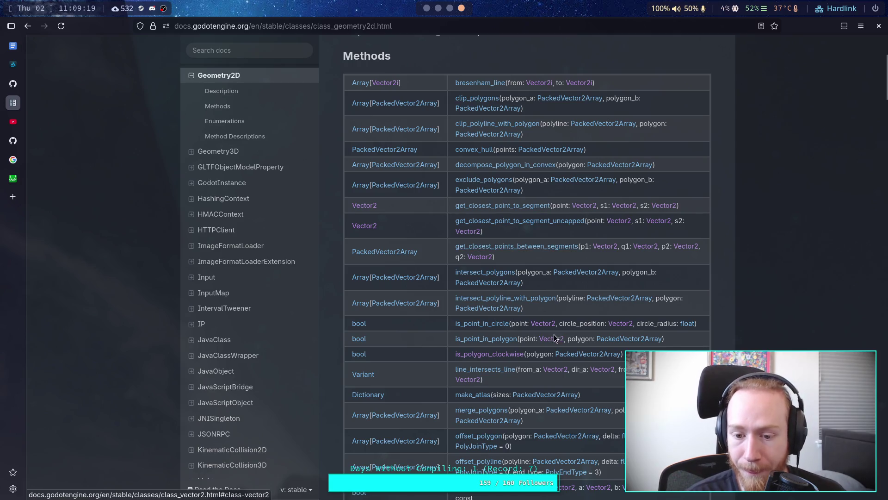
{"action": "scroll", "coordinate": [551, 343], "scroll_direction": "down", "scroll_amount": 3}
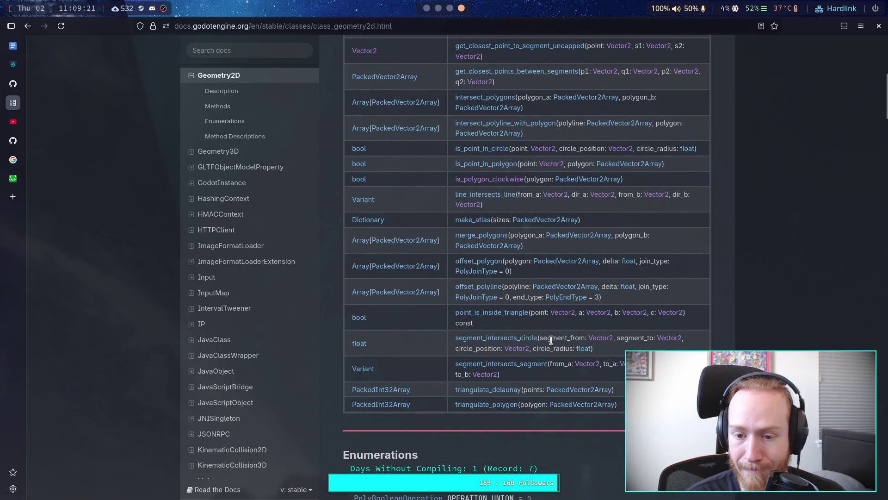
{"action": "scroll", "coordinate": [552, 340], "scroll_direction": "up", "scroll_amount": 3}
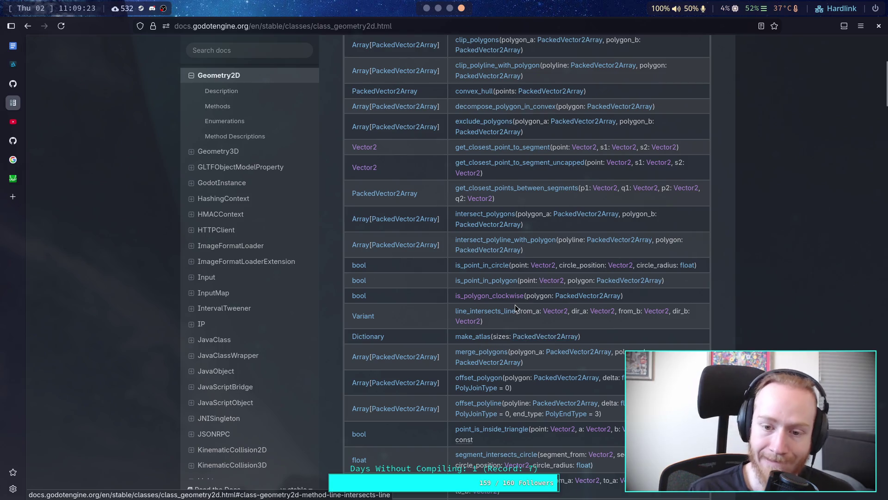
{"action": "scroll", "coordinate": [540, 318], "scroll_direction": "up", "scroll_amount": 2}
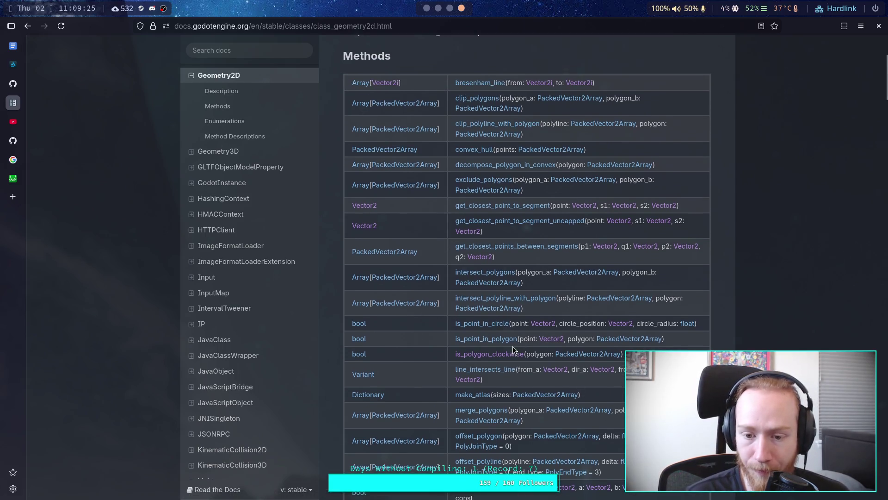
{"action": "left_click", "coordinate": [13, 140]}
{"action": "scroll", "coordinate": [262, 331], "scroll_direction": "up", "scroll_amount": 4}
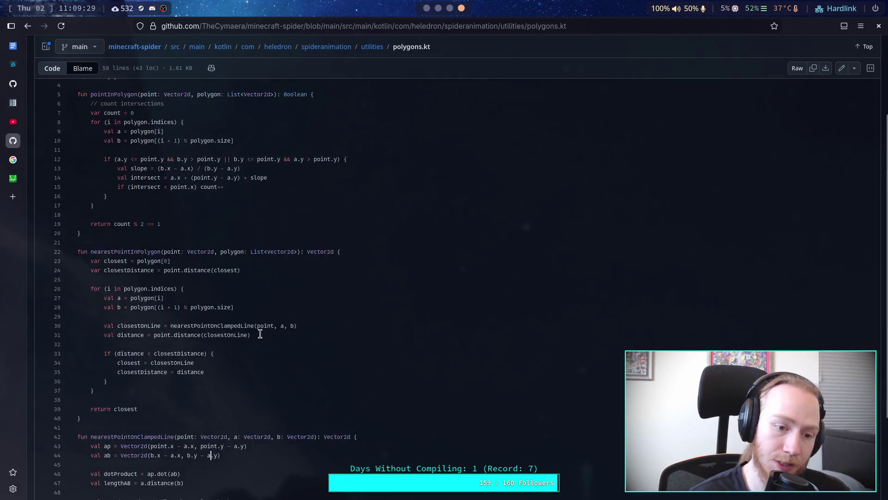
{"action": "scroll", "coordinate": [236, 320], "scroll_direction": "down", "scroll_amount": 3}
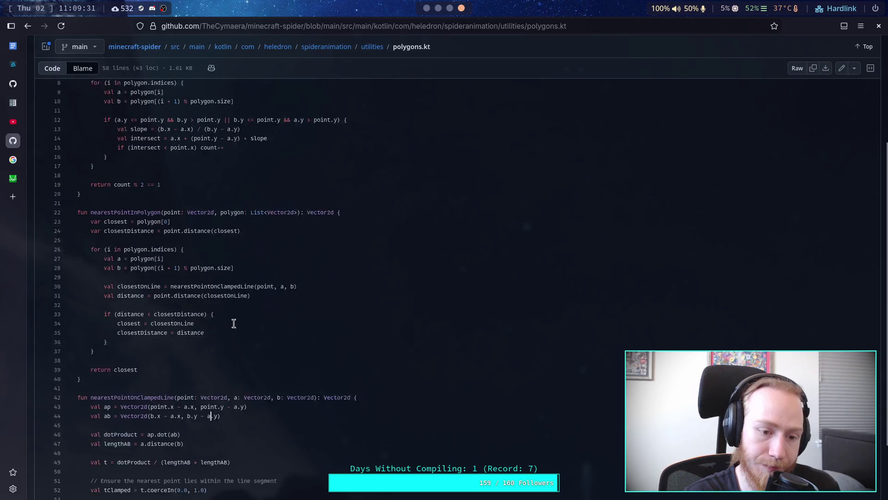
{"action": "left_click_drag", "start_coordinate": [114, 268], "coordinate": [292, 265]}
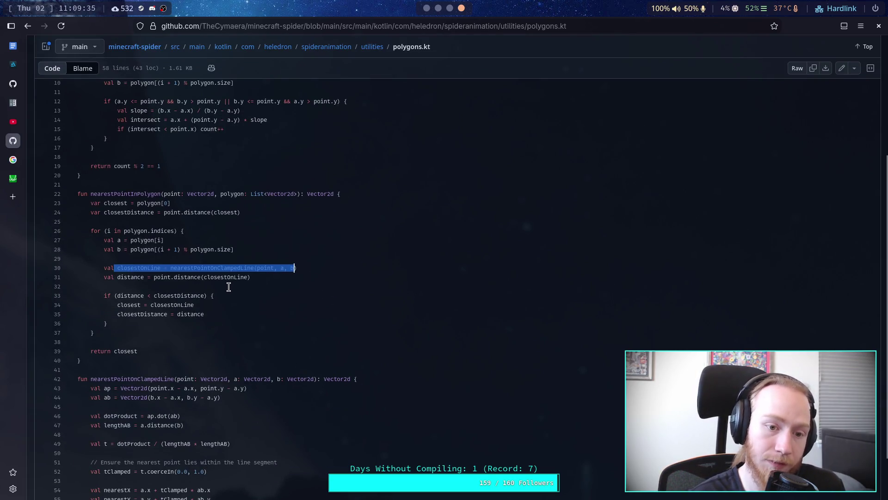
{"action": "mouse_move", "coordinate": [25, 83]}
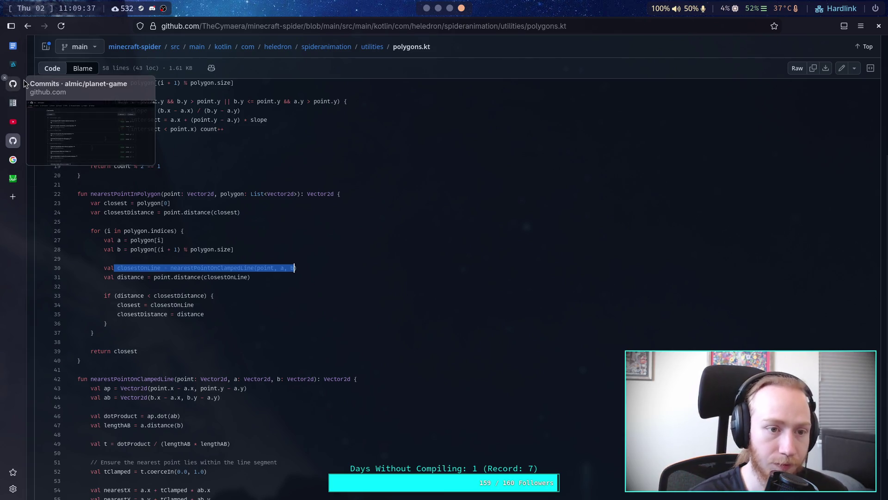
{"action": "left_click", "coordinate": [13, 102]}
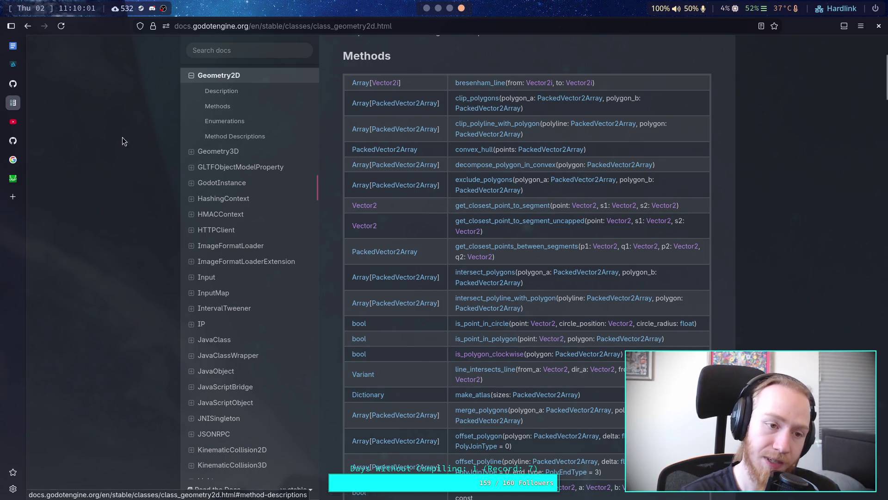
{"action": "left_click", "coordinate": [13, 84]}
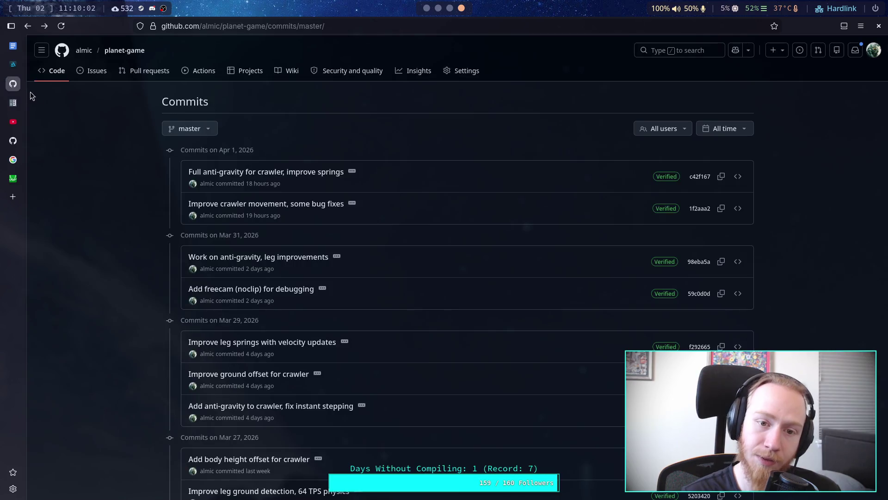
{"action": "left_click", "coordinate": [12, 140]}
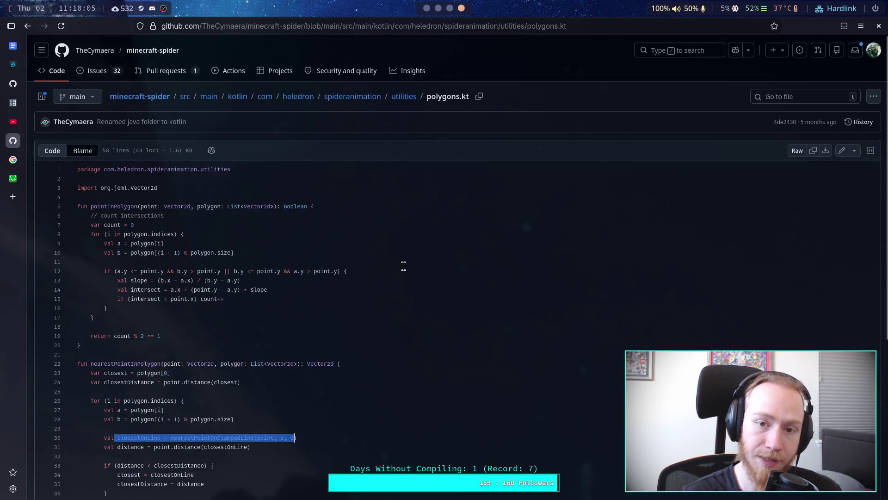
{"action": "left_click", "coordinate": [13, 103]}
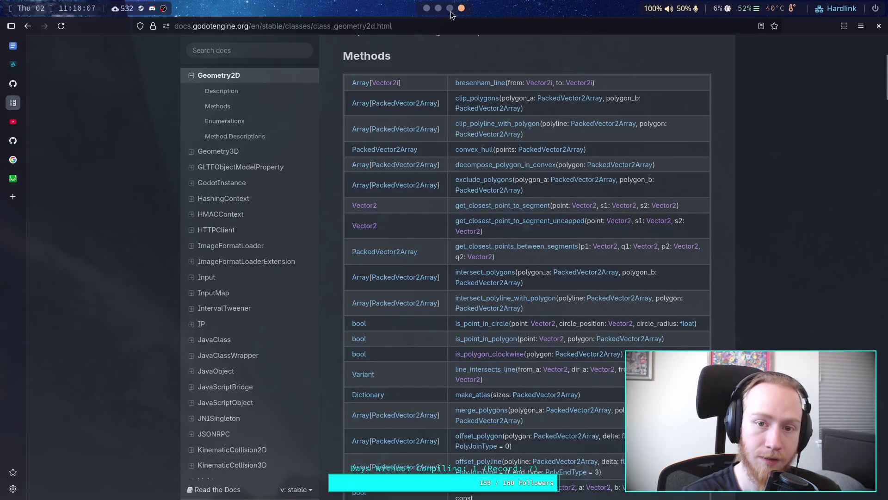
Glance at the geometry_2d source, then return to the Geometry2D docs.
{"action": "key", "text": "super+2"}
{"action": "scroll", "coordinate": [436, 265], "scroll_direction": "down", "scroll_amount": 20}
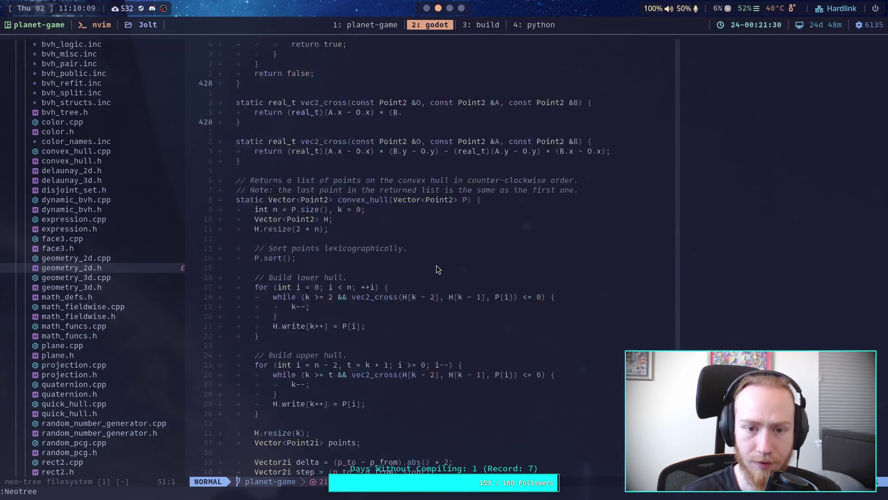
{"action": "scroll", "coordinate": [436, 265], "scroll_direction": "up", "scroll_amount": 4}
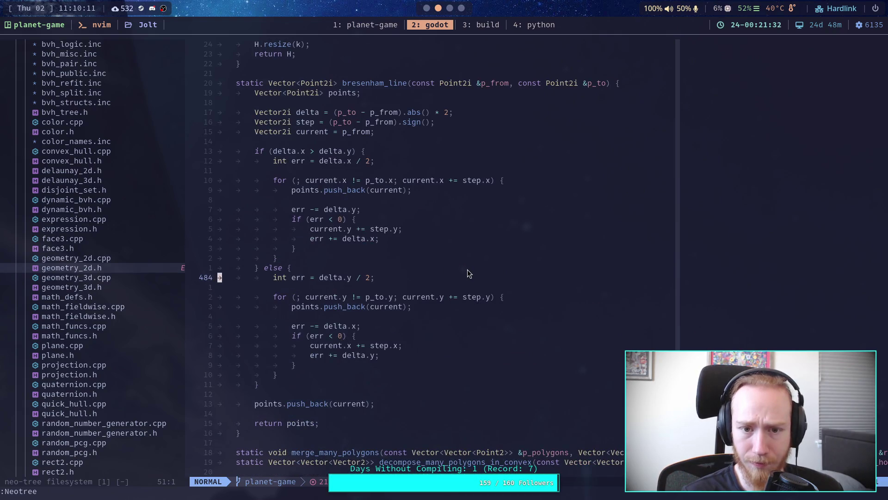
{"action": "key", "text": "super+3"}
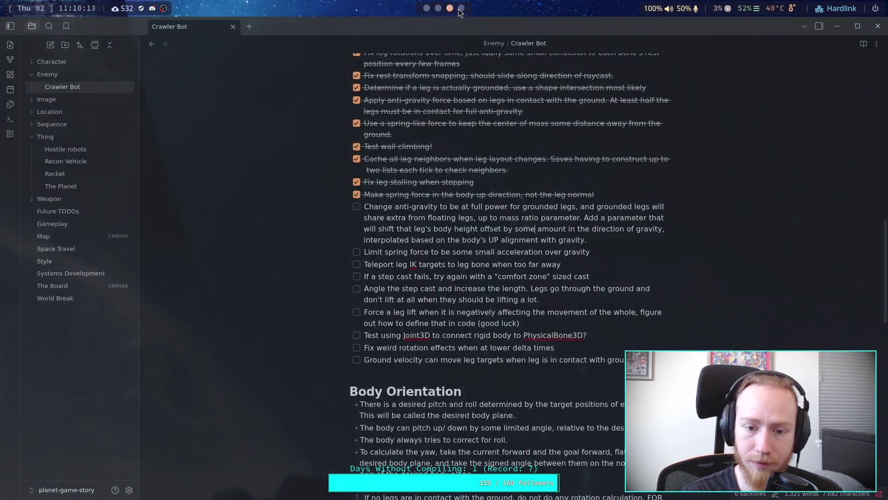
{"action": "key", "text": "super+4"}
Jump to the bresenham_line method description, then switch to the Crawler Bot notes.
{"action": "left_click", "coordinate": [495, 83]}
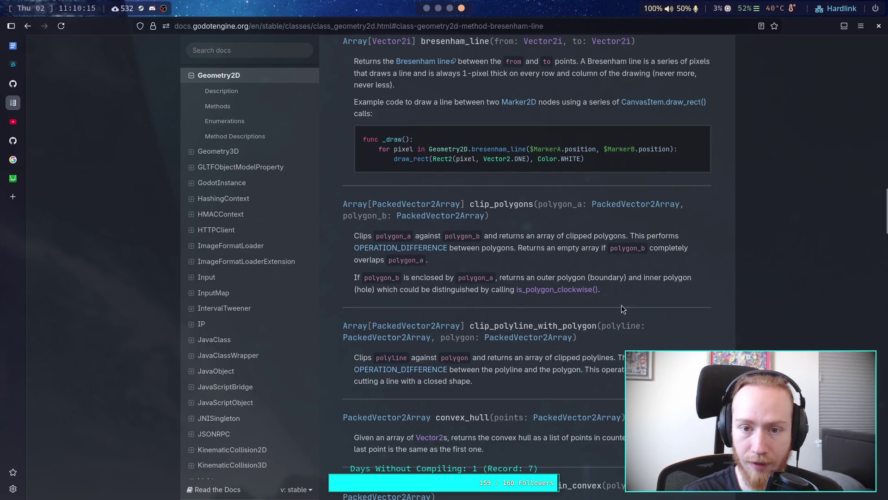
{"action": "scroll", "coordinate": [621, 305], "scroll_direction": "up", "scroll_amount": 1}
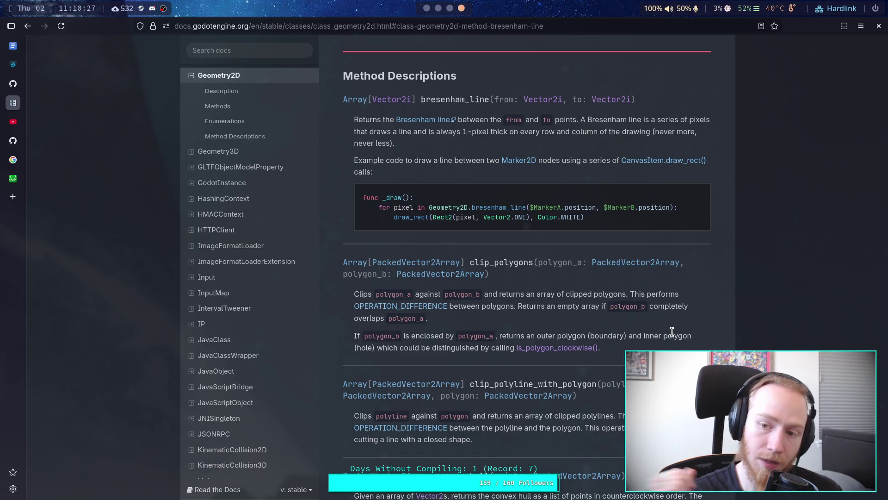
{"action": "left_click", "coordinate": [450, 9]}
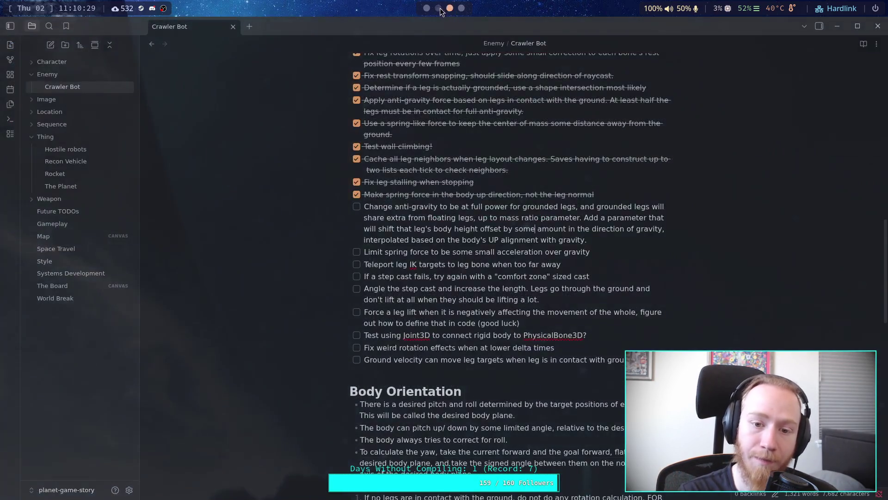
Go from the Crawler Bot notes to CrawlerCharacter.gd in the Godot script editor.
{"action": "left_click", "coordinate": [439, 8]}
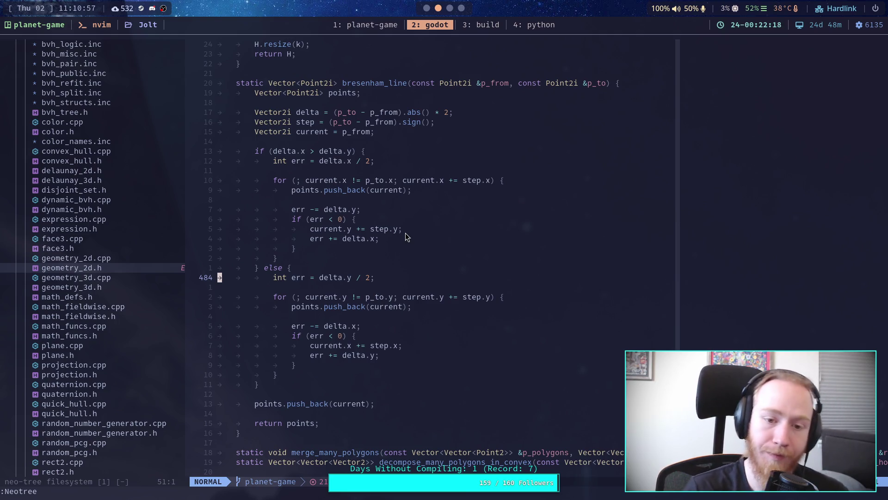
{"action": "left_click", "coordinate": [430, 9]}
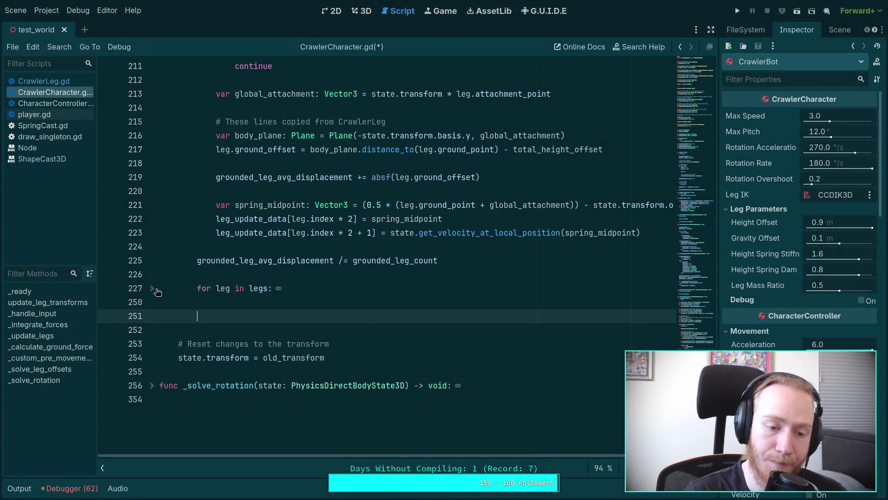
Fold the line-209 'for leg in legs' block in _solve_leg_offsets.
{"action": "scroll", "coordinate": [376, 299], "scroll_direction": "up", "scroll_amount": 5}
{"action": "scroll", "coordinate": [220, 235], "scroll_direction": "down", "scroll_amount": 4}
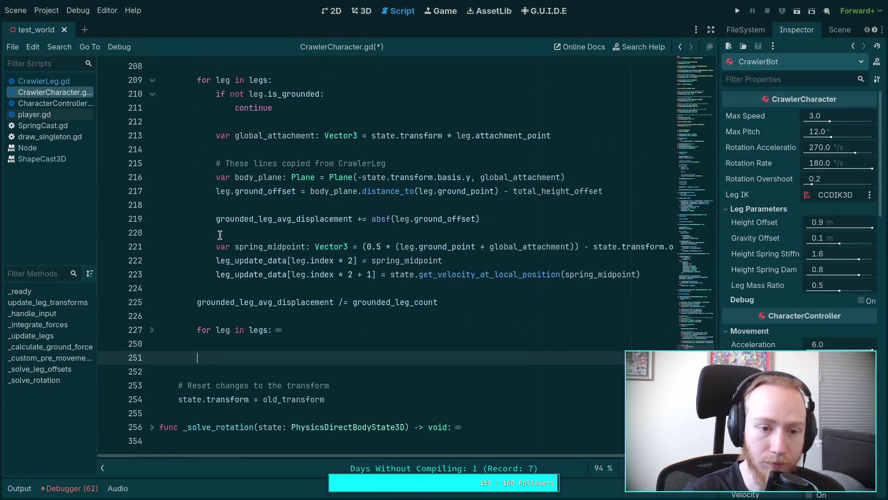
{"action": "left_click", "coordinate": [150, 82]}
Place the caret after the ground_normal accumulation on line 132, then return to the Geometry2D docs.
{"action": "scroll", "coordinate": [315, 196], "scroll_direction": "up", "scroll_amount": 8}
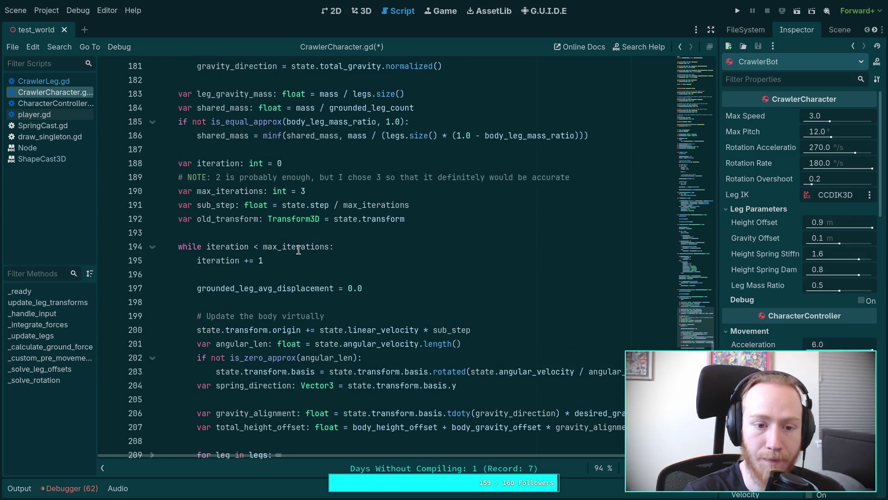
{"action": "scroll", "coordinate": [305, 250], "scroll_direction": "down", "scroll_amount": 2}
{"action": "scroll", "coordinate": [292, 229], "scroll_direction": "down", "scroll_amount": 2}
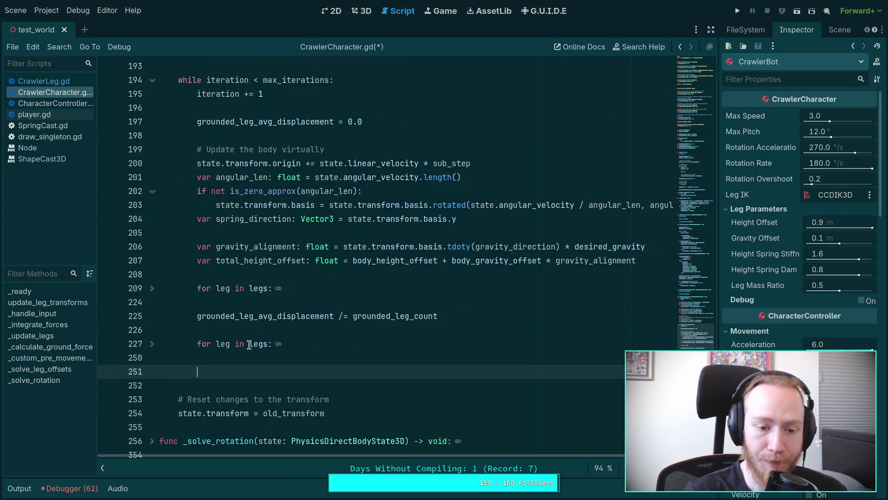
{"action": "scroll", "coordinate": [330, 306], "scroll_direction": "up", "scroll_amount": 9}
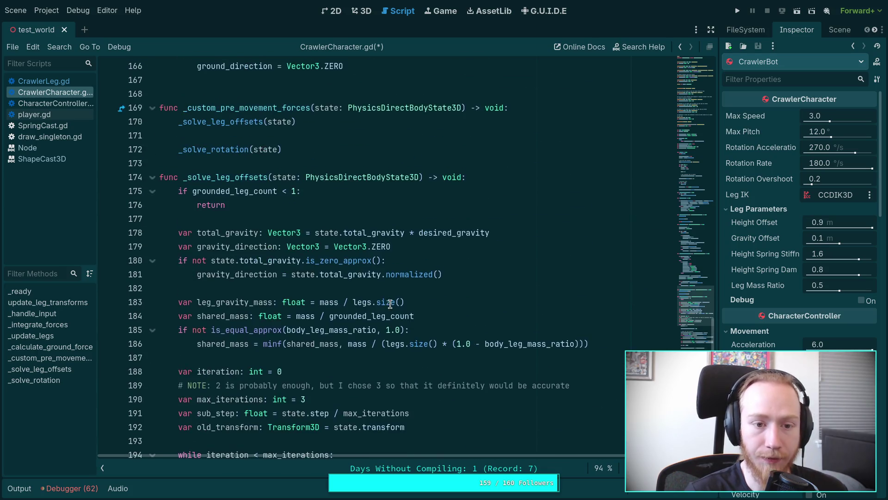
{"action": "scroll", "coordinate": [277, 204], "scroll_direction": "up", "scroll_amount": 12}
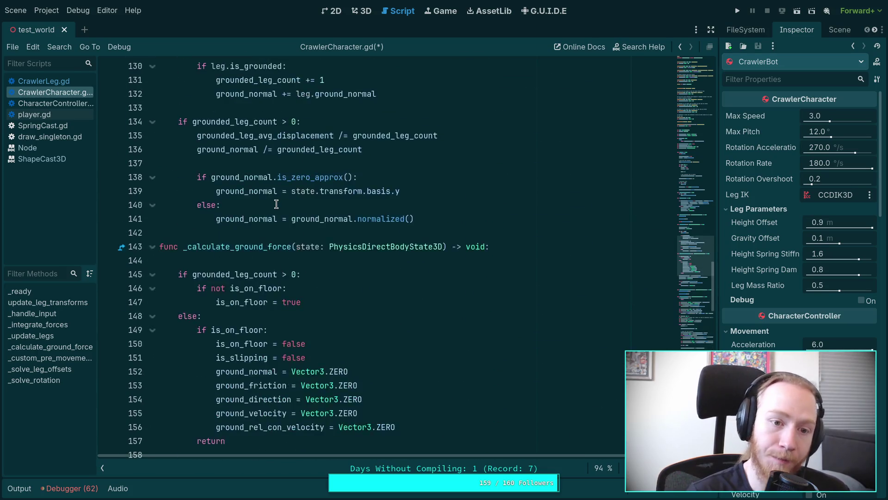
{"action": "scroll", "coordinate": [276, 204], "scroll_direction": "up", "scroll_amount": 8}
{"action": "scroll", "coordinate": [273, 200], "scroll_direction": "down", "scroll_amount": 4}
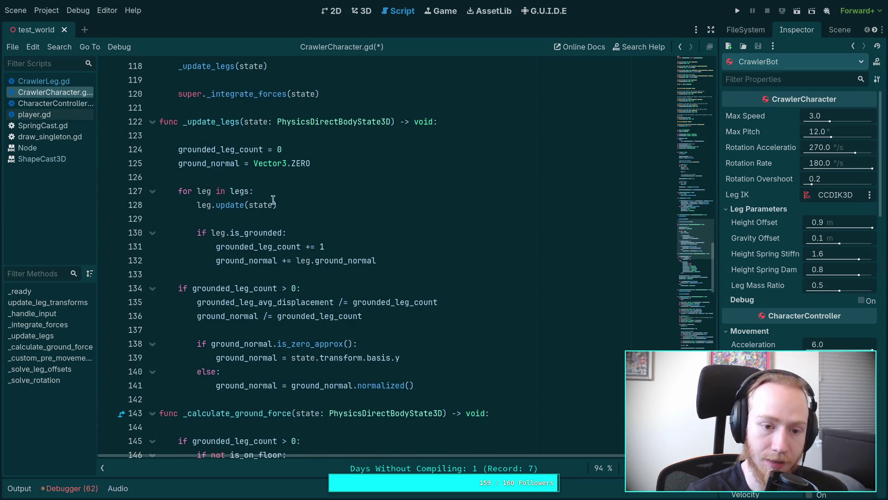
{"action": "left_click", "coordinate": [431, 258]}
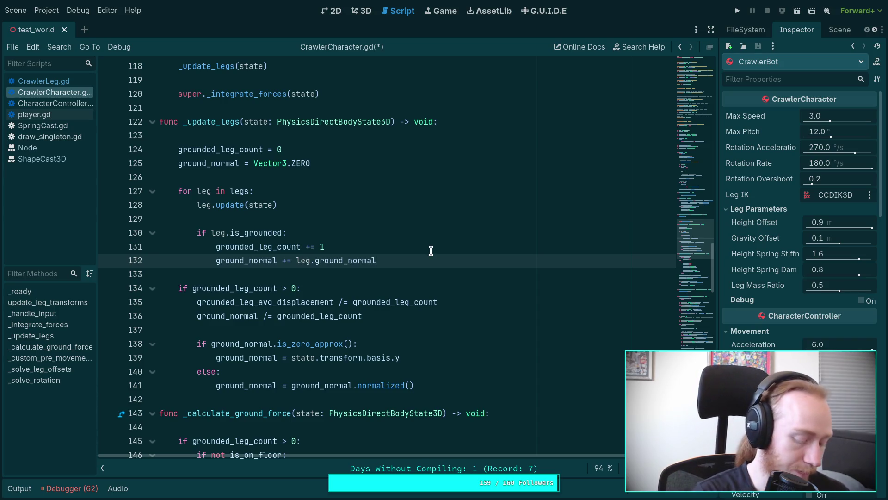
{"action": "key", "text": "alt+Tab"}
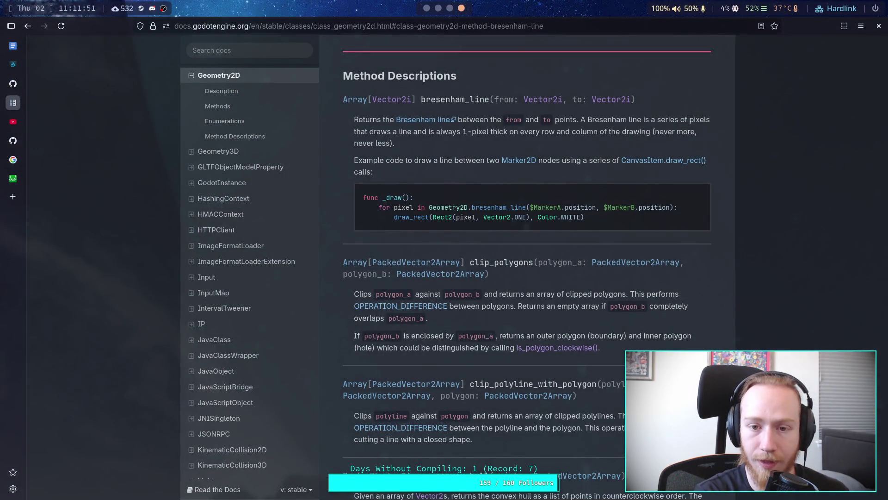
Cycle through the notes and script editor, then scroll back up the Geometry2D method docs.
{"action": "key", "text": "super+3"}
{"action": "key", "text": "super+2"}
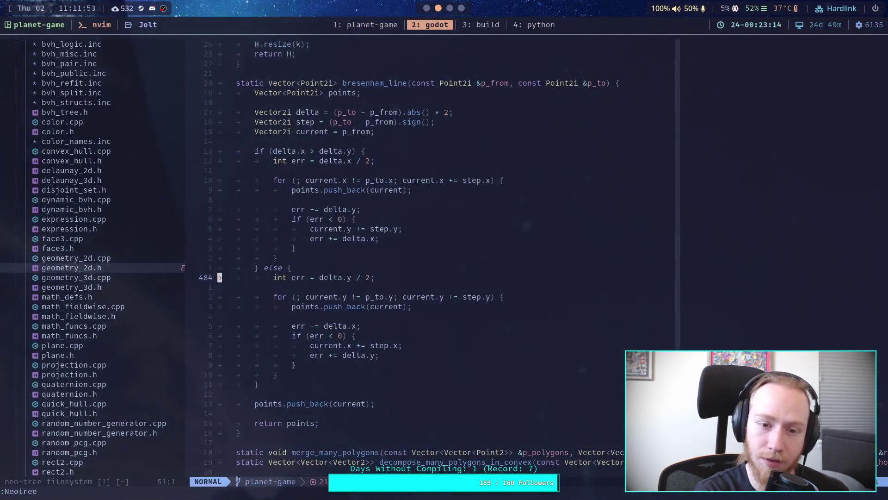
{"action": "key", "text": "super+4"}
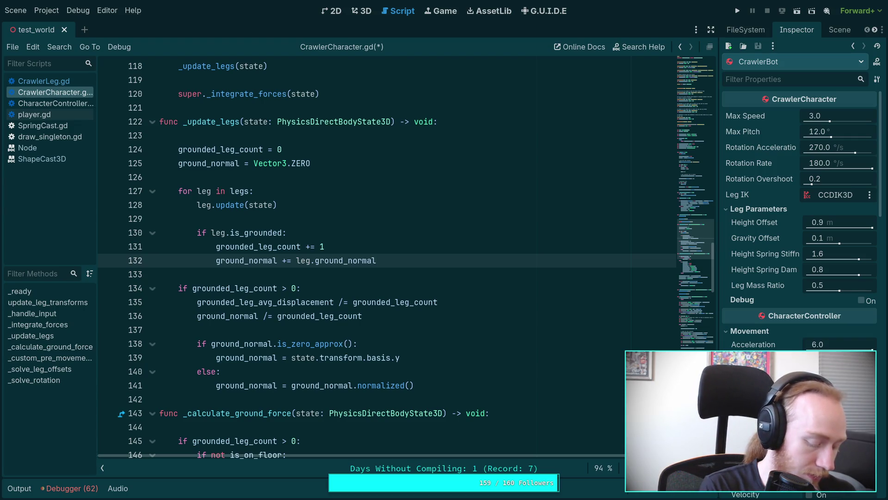
{"action": "key", "text": "alt+Tab"}
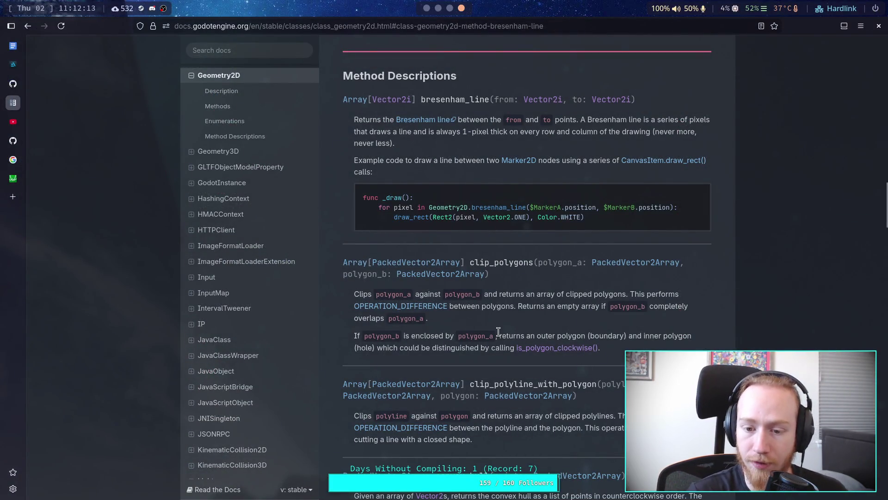
{"action": "scroll", "coordinate": [465, 271], "scroll_direction": "up", "scroll_amount": 10}
{"action": "scroll", "coordinate": [465, 271], "scroll_direction": "up", "scroll_amount": 8}
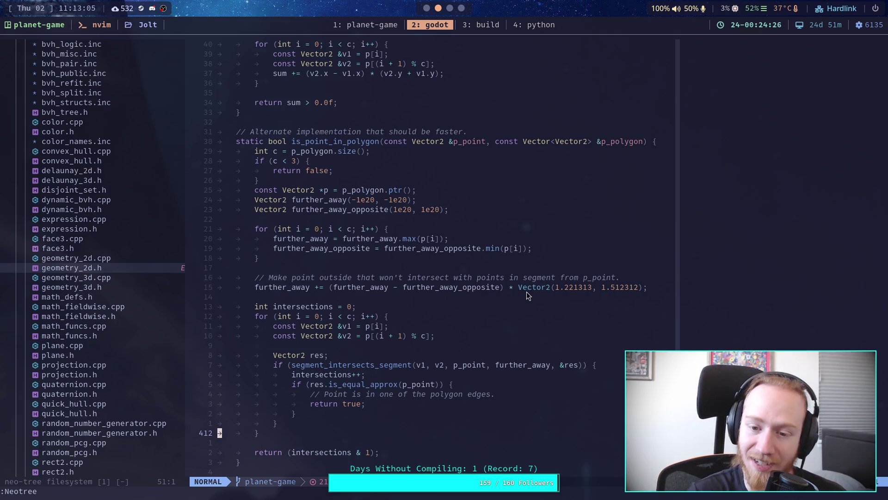
Select the Vector2(1.221313, 1.512312) outside-point offset in geometry_2d.h, then go back to the Godot script editor.
{"action": "left_click_drag", "start_coordinate": [519, 287], "coordinate": [642, 288]}
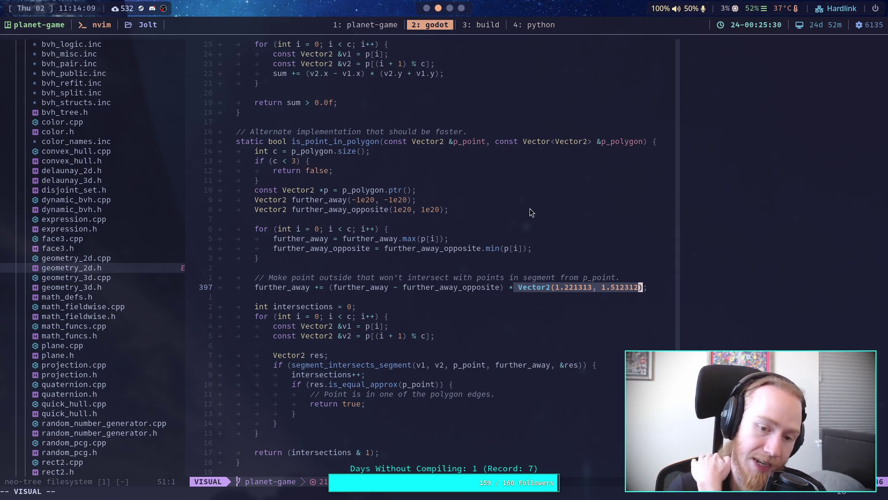
{"action": "left_click", "coordinate": [448, 9]}
{"action": "left_click", "coordinate": [438, 8]}
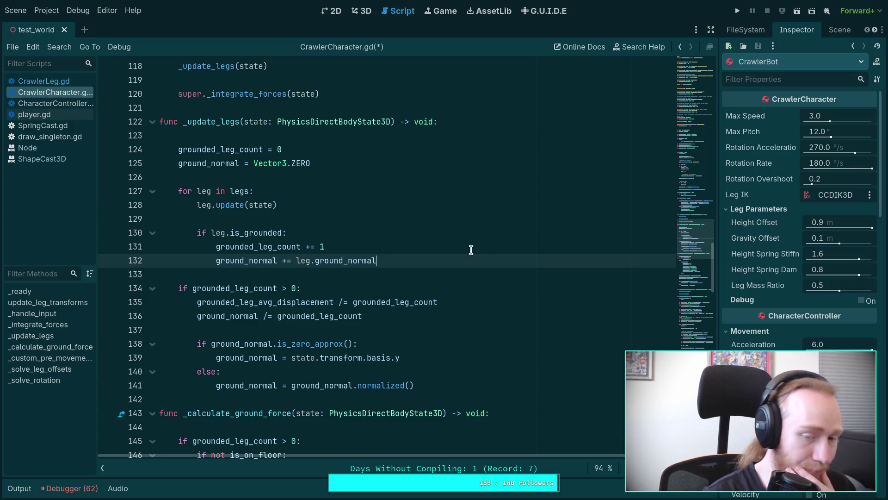
Insert 'var front_index: int = 0' on a new line just above the for leg in legs loop.
{"action": "left_click", "coordinate": [425, 176]}
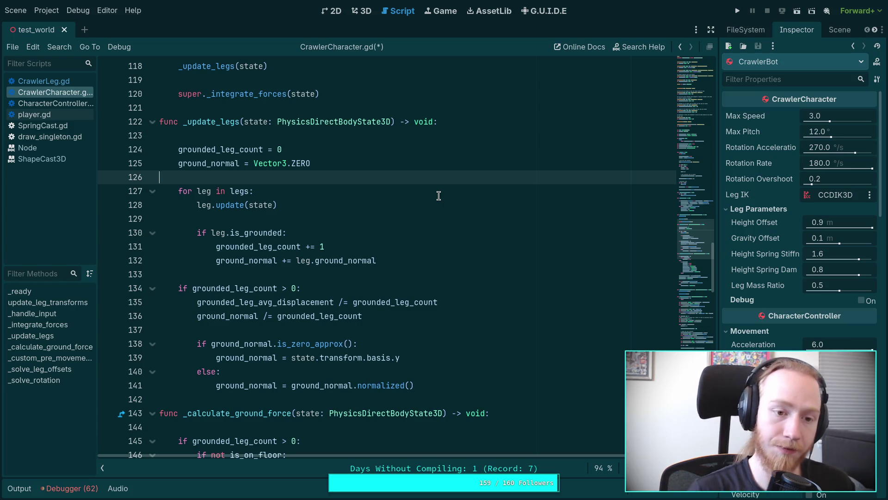
{"action": "key", "text": "Return"}
{"action": "type", "text": "var "}
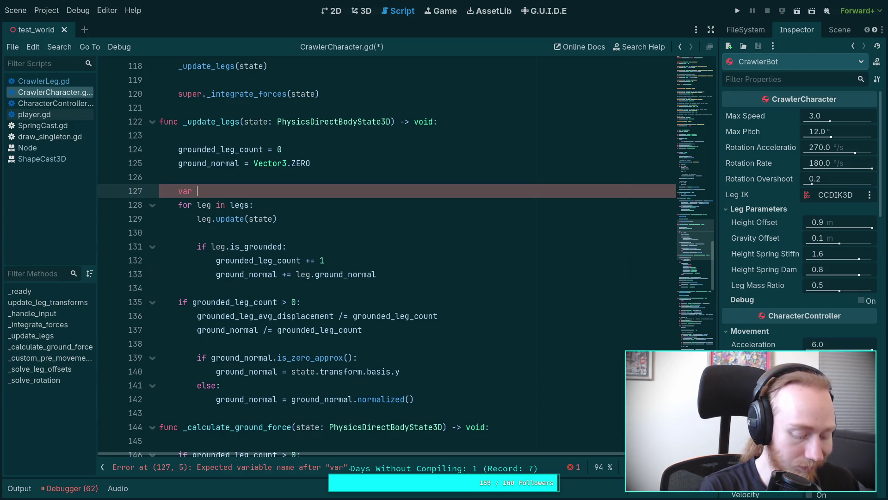
{"action": "type", "text": "frou"}
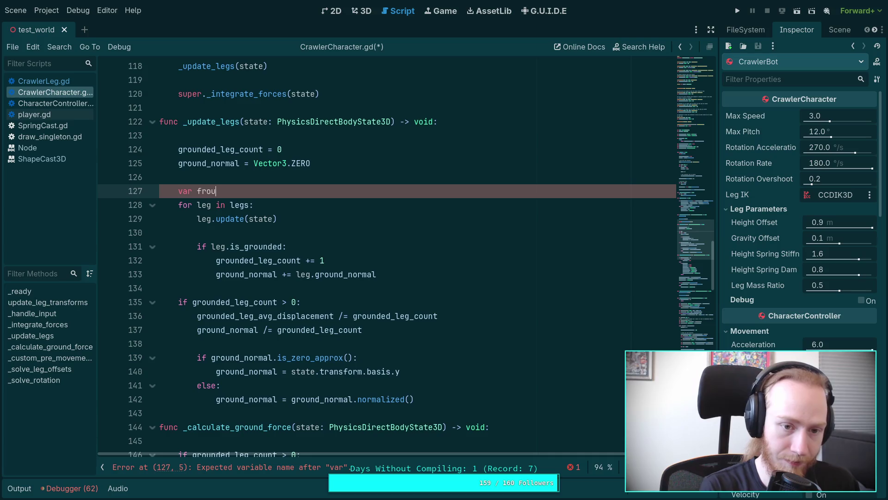
{"action": "key", "text": "BackSpace"}
{"action": "type", "text": "nt_index: int = 0"}
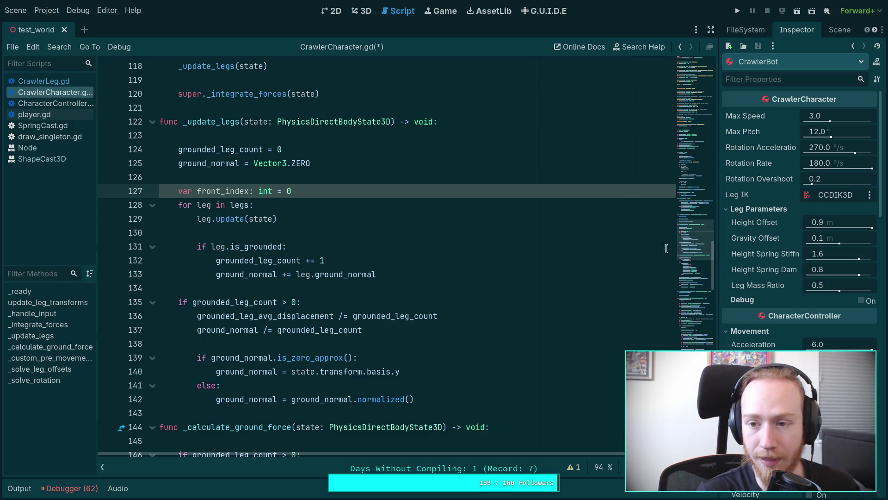
{"action": "mouse_move", "coordinate": [699, 87]}
{"action": "left_mouse_down"}
{"action": "mouse_move", "coordinate": [698, 298]}
{"action": "mouse_move", "coordinate": [707, 247]}
{"action": "left_mouse_up"}
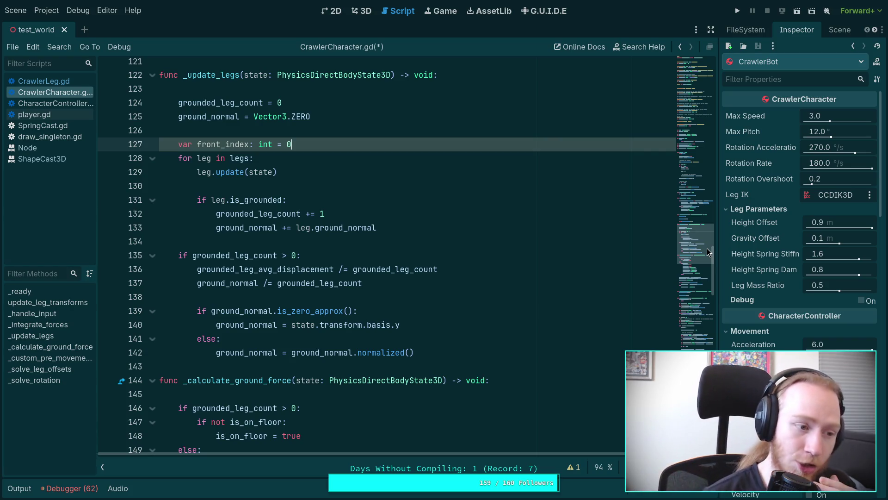
{"action": "scroll", "coordinate": [541, 320], "scroll_direction": "down", "scroll_amount": 7}
{"action": "scroll", "coordinate": [540, 320], "scroll_direction": "down", "scroll_amount": 17}
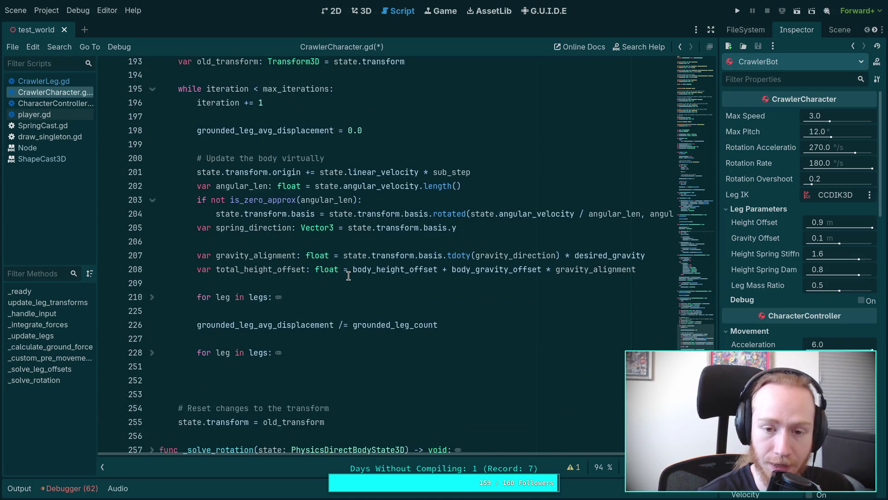
{"action": "mouse_move", "coordinate": [338, 270]}
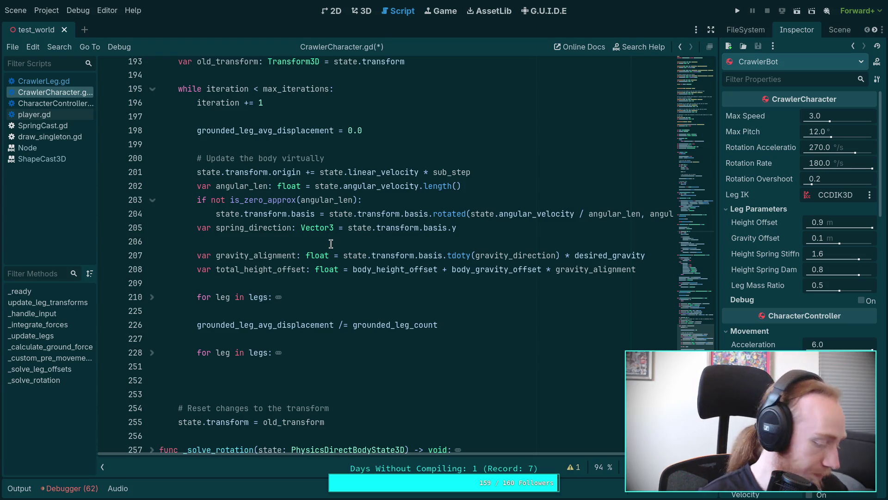
{"action": "scroll", "coordinate": [331, 244], "scroll_direction": "up", "scroll_amount": 20}
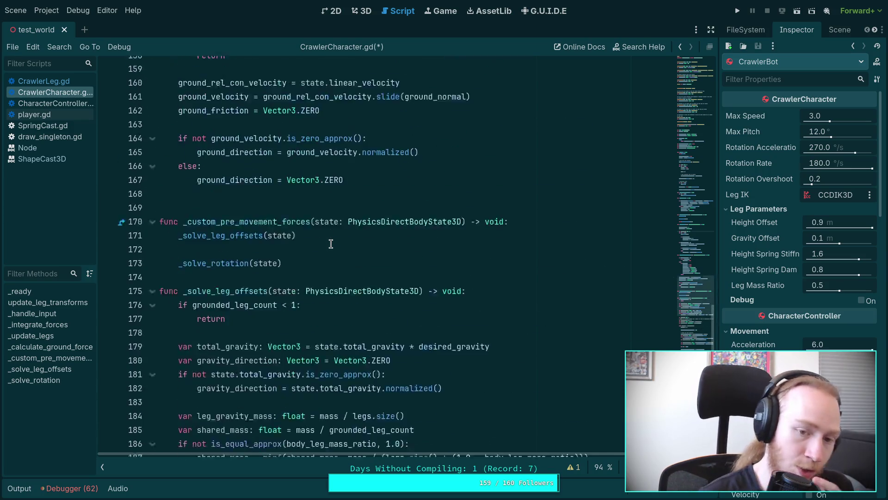
{"action": "scroll", "coordinate": [331, 244], "scroll_direction": "up", "scroll_amount": 2}
{"action": "scroll", "coordinate": [411, 239], "scroll_direction": "up", "scroll_amount": 3}
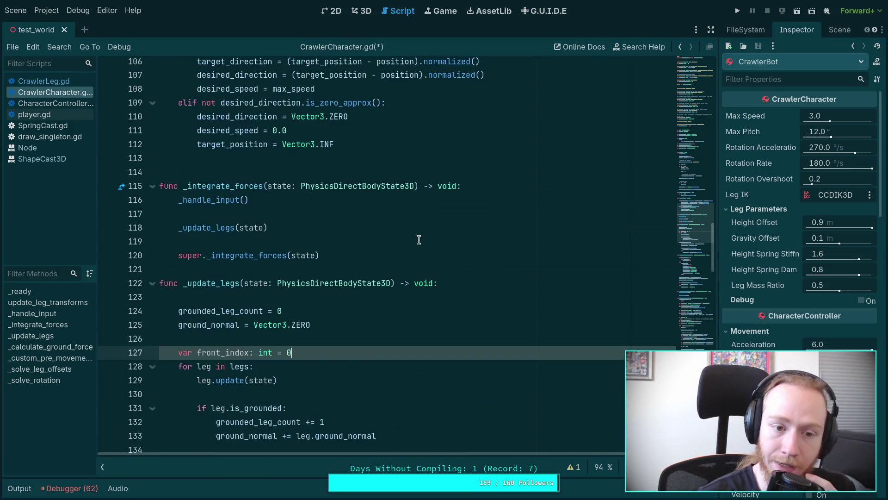
{"action": "scroll", "coordinate": [419, 240], "scroll_direction": "up", "scroll_amount": 15}
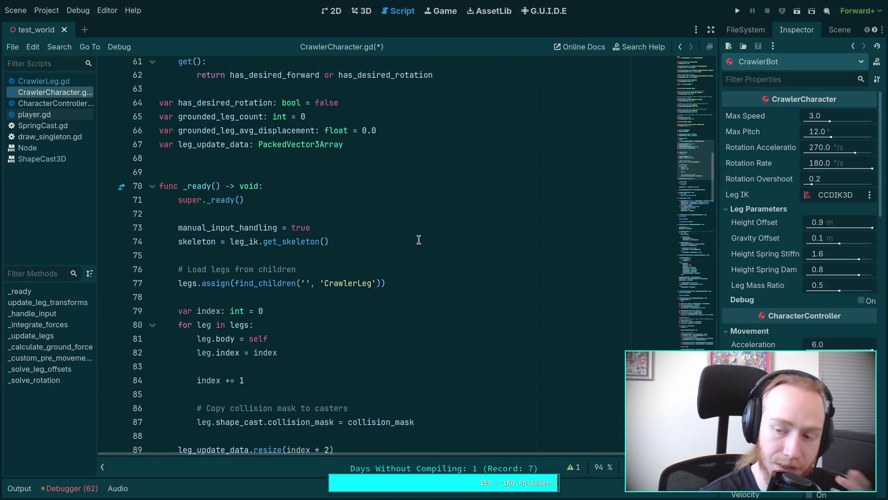
{"action": "scroll", "coordinate": [419, 239], "scroll_direction": "up", "scroll_amount": 2}
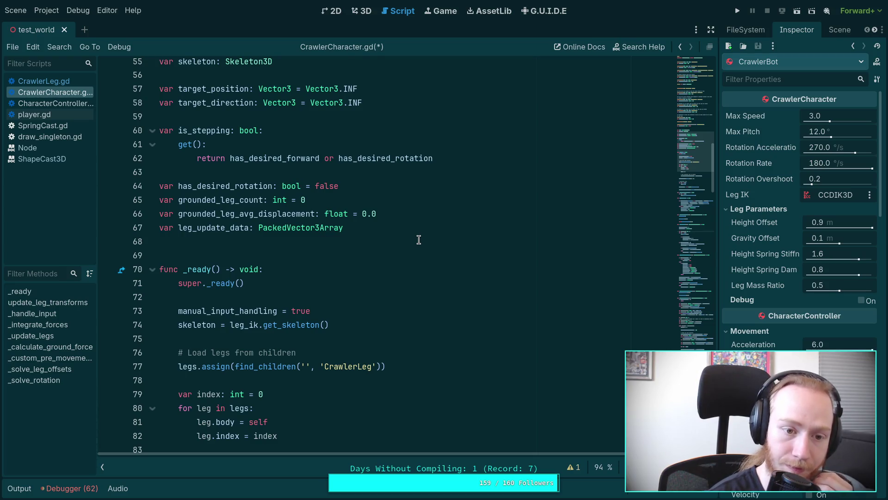
{"action": "scroll", "coordinate": [419, 239], "scroll_direction": "up", "scroll_amount": 2}
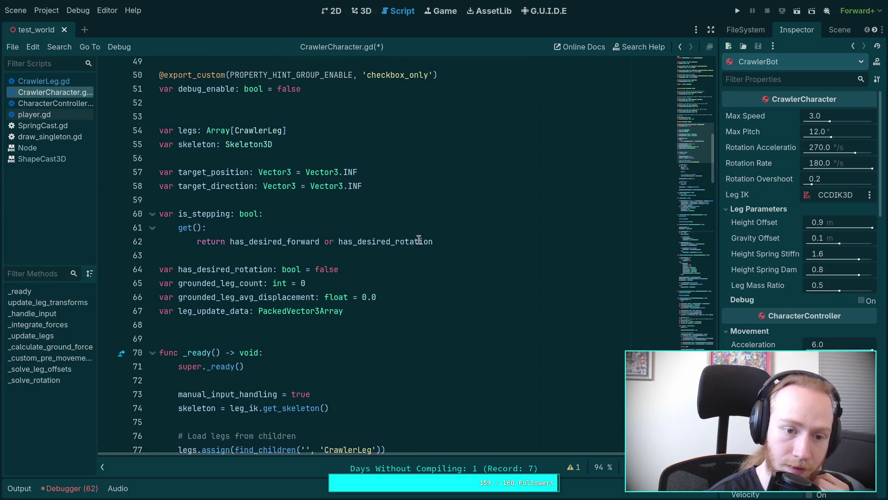
Declare 'var leg_polygon: PackedVector2Array' below leg_update_data, checking the Geometry2D docs in Firefox.
{"action": "left_click", "coordinate": [388, 307]}
{"action": "key", "text": "Return"}
{"action": "type", "text": "var leg"}
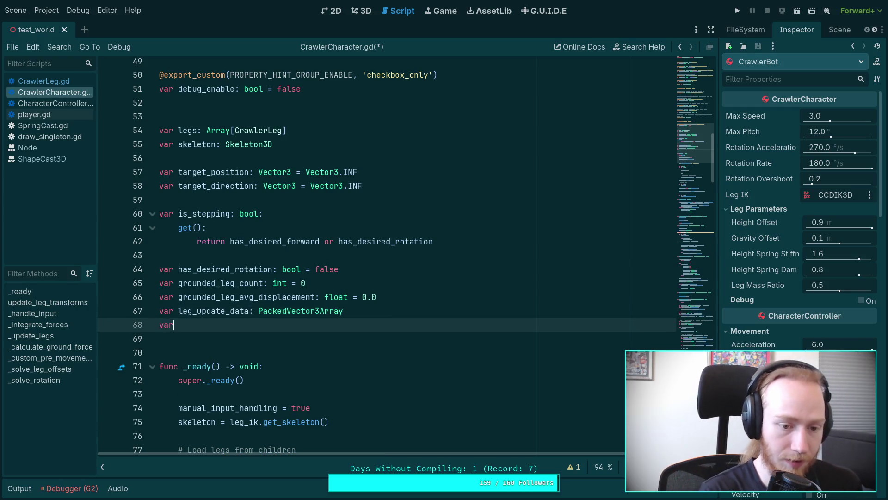
{"action": "type", "text": "_poly"}
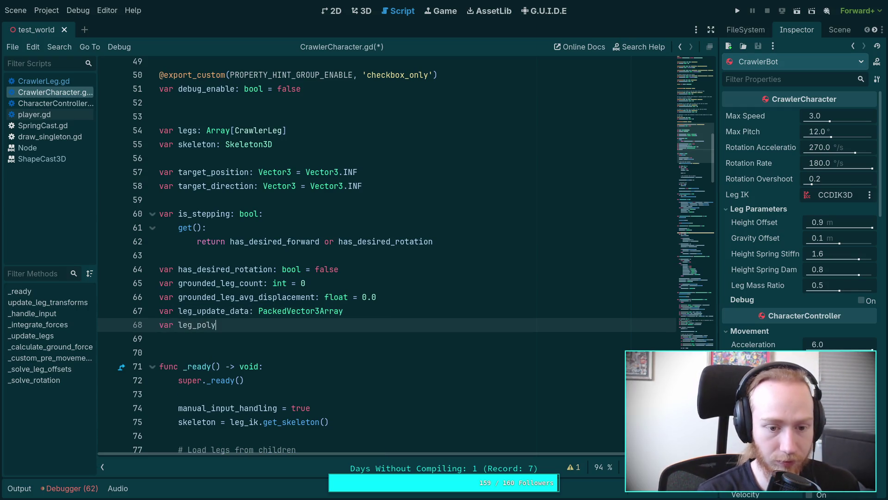
{"action": "type", "text": "gon: PackedVector"}
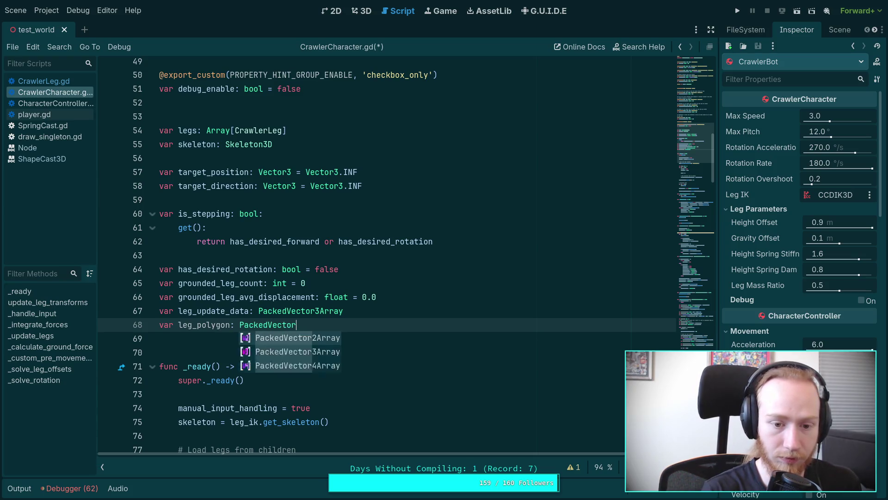
{"action": "type", "text": "2"}
{"action": "key", "text": "Return"}
{"action": "scroll", "coordinate": [389, 304], "scroll_direction": "down", "scroll_amount": 5}
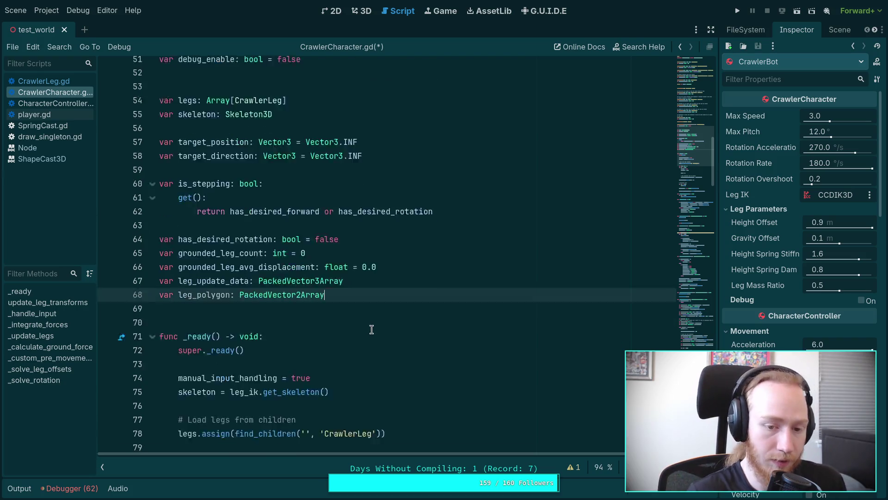
{"action": "scroll", "coordinate": [466, 283], "scroll_direction": "down", "scroll_amount": 4}
{"action": "scroll", "coordinate": [466, 283], "scroll_direction": "down", "scroll_amount": 10}
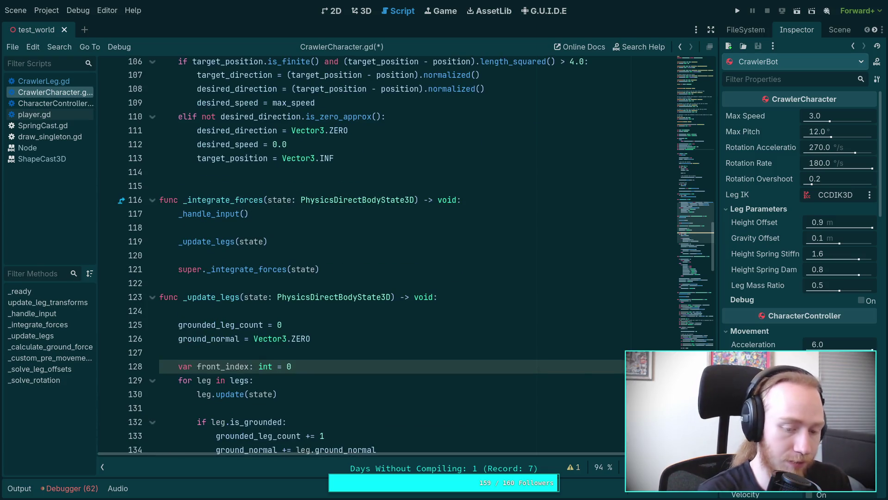
{"action": "key", "text": "alt+Tab"}
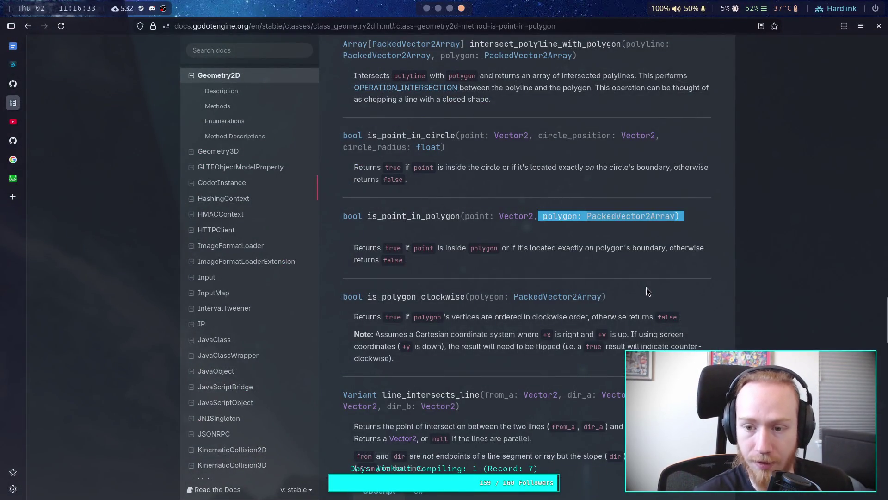
{"action": "key", "text": "alt+Tab"}
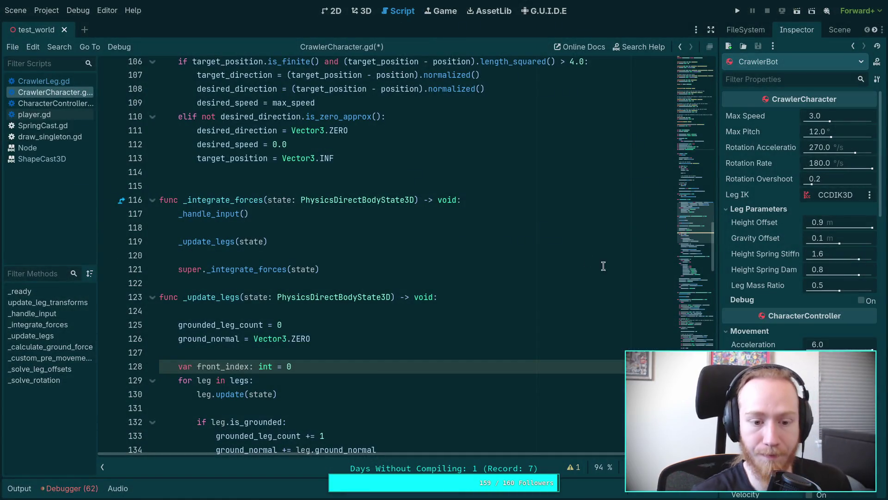
{"action": "scroll", "coordinate": [456, 278], "scroll_direction": "down", "scroll_amount": 3}
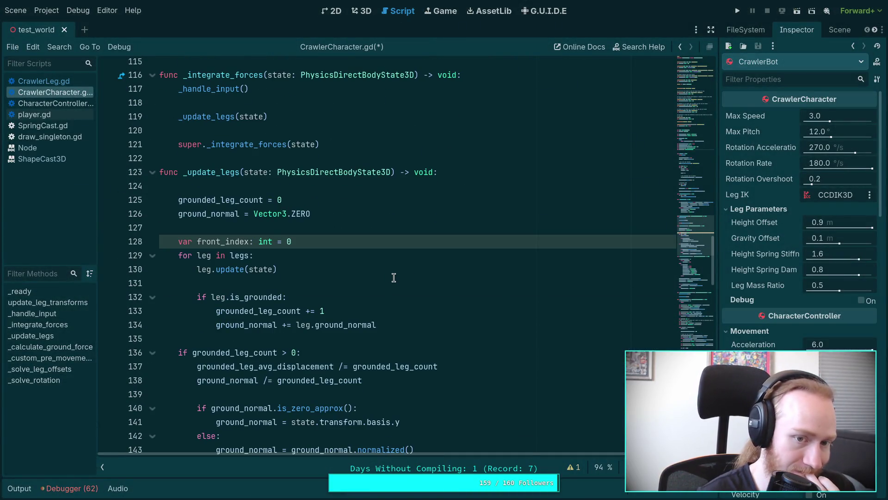
{"action": "scroll", "coordinate": [383, 287], "scroll_direction": "down", "scroll_amount": 1}
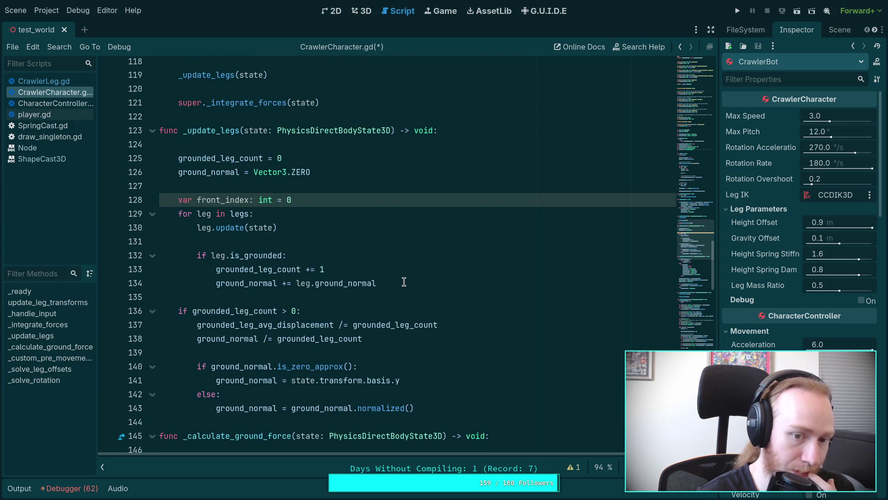
Add 'leg_polygon.clear()' on a new line below the front_index declaration.
{"action": "left_click", "coordinate": [373, 194]}
{"action": "key", "text": "Return"}
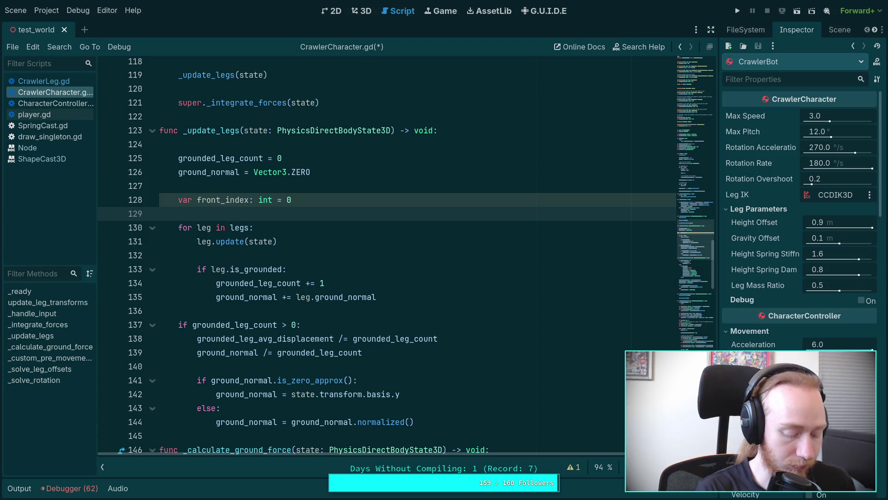
{"action": "type", "text": "leg_p"}
{"action": "key", "text": "Return"}
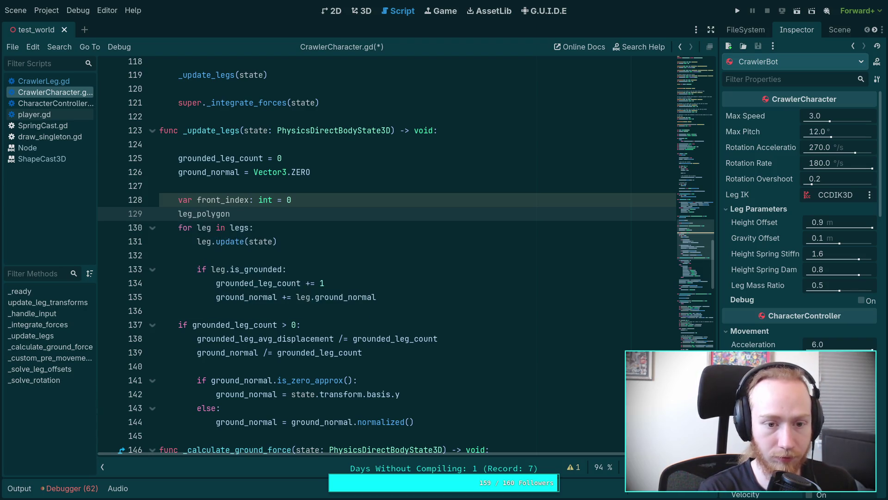
{"action": "type", "text": ".cle"}
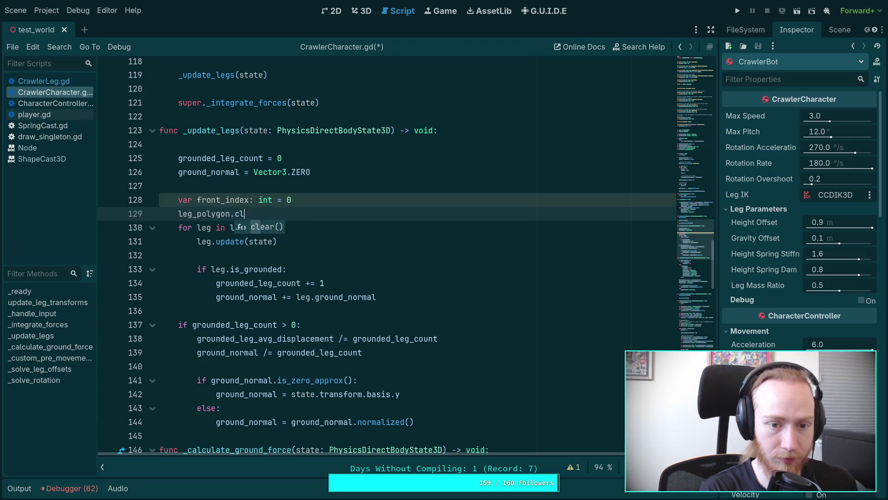
{"action": "key", "text": "Return"}
Below the ground normal accumulation in the leg loop, start an 'if leg.is_left:' block.
{"action": "mouse_move", "coordinate": [252, 209]}
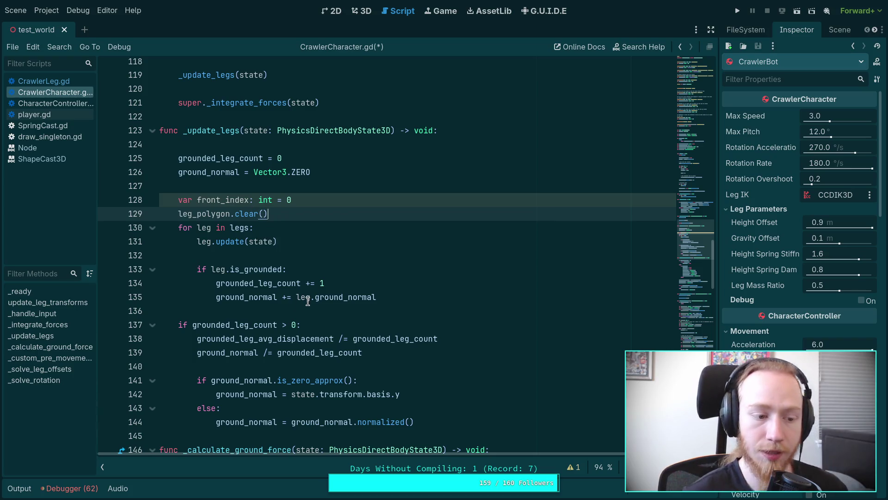
{"action": "left_click", "coordinate": [378, 268]}
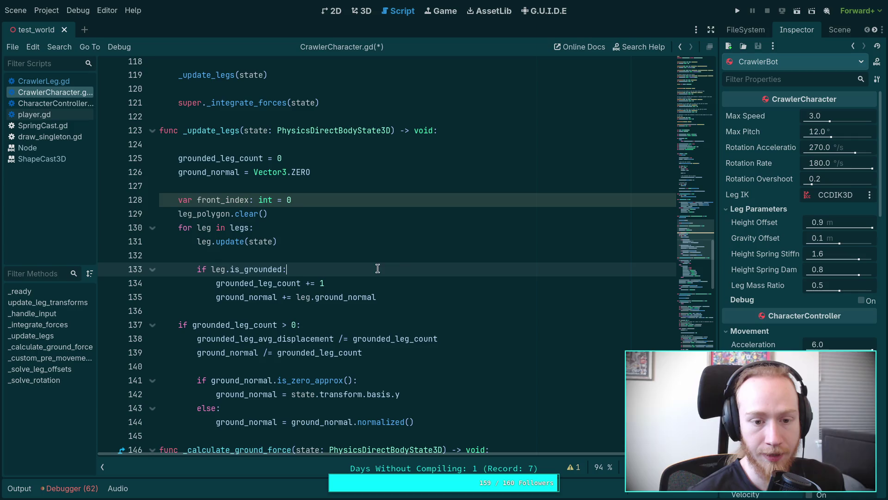
{"action": "left_click", "coordinate": [445, 293]}
{"action": "key", "text": "Return"}
{"action": "key", "text": "Return"}
{"action": "type", "text": "if"}
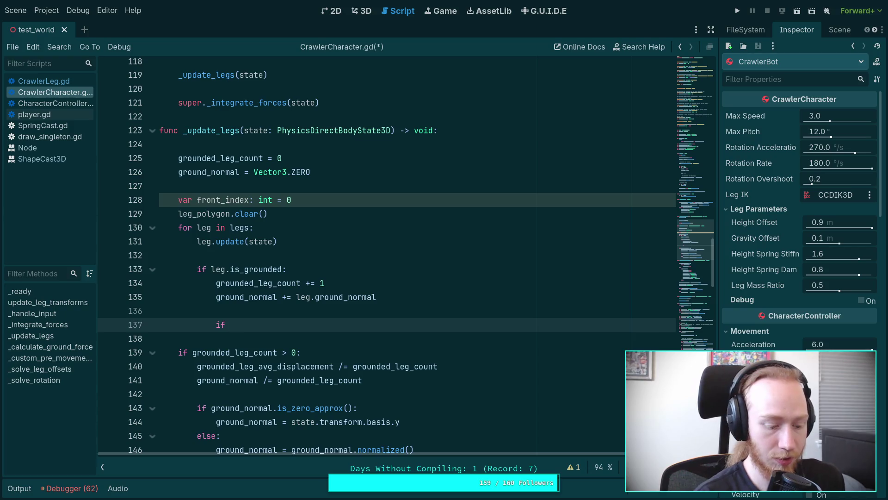
{"action": "type", "text": "leg.in"}
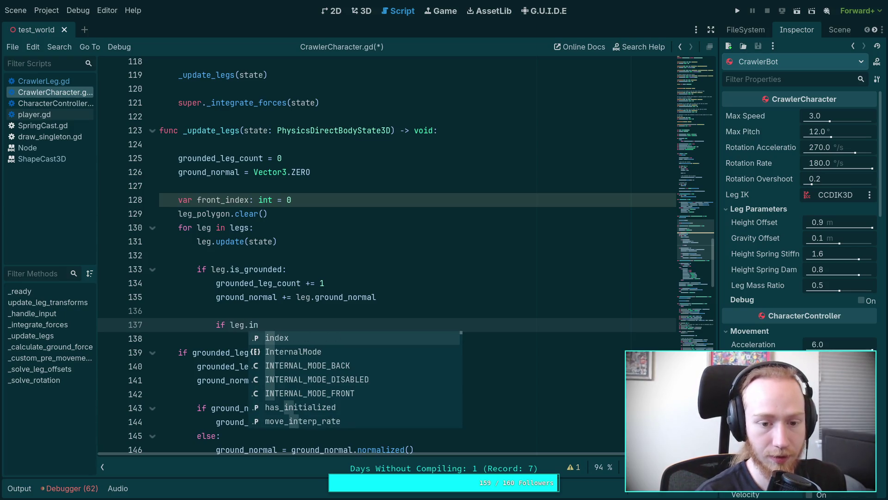
{"action": "key", "text": "BackSpace"}
{"action": "key", "text": "BackSpace"}
{"action": "type", "text": "is_l"}
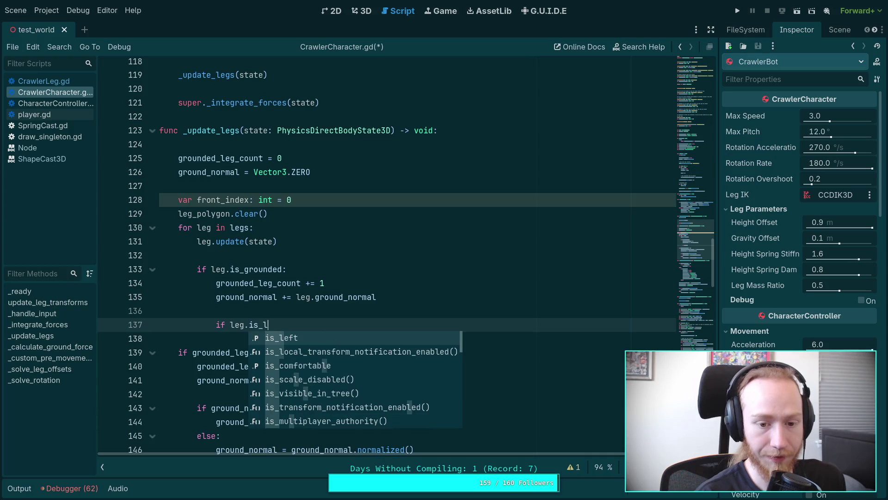
{"action": "key", "text": "Return"}
{"action": "type", "text": ":"}
{"action": "key", "text": "Return"}
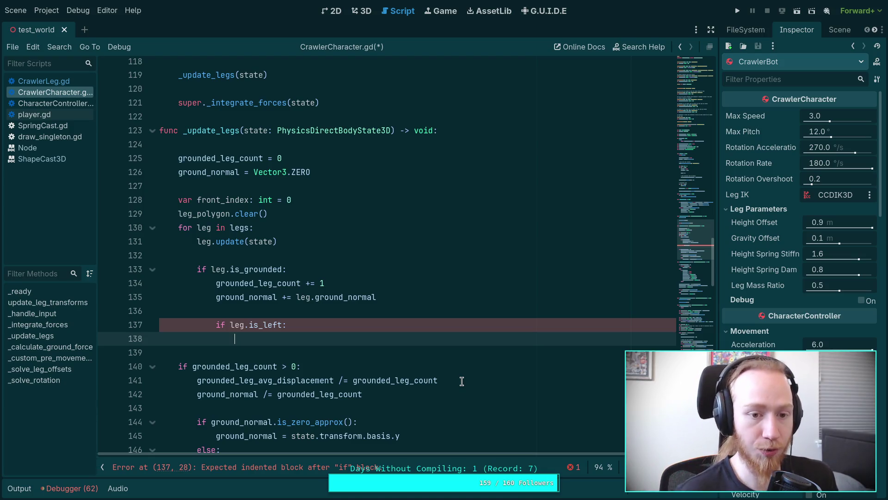
Under the check, type the draft 'leg_polygon.insert(front_index, ' and add blank lines above it.
{"action": "type", "text": "leg"}
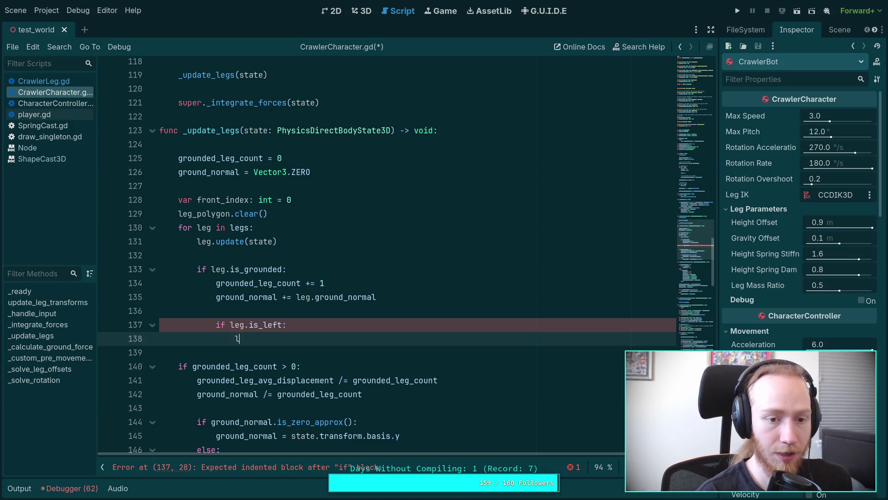
{"action": "key", "text": "Down"}
{"action": "key", "text": "Down"}
{"action": "key", "text": "Return"}
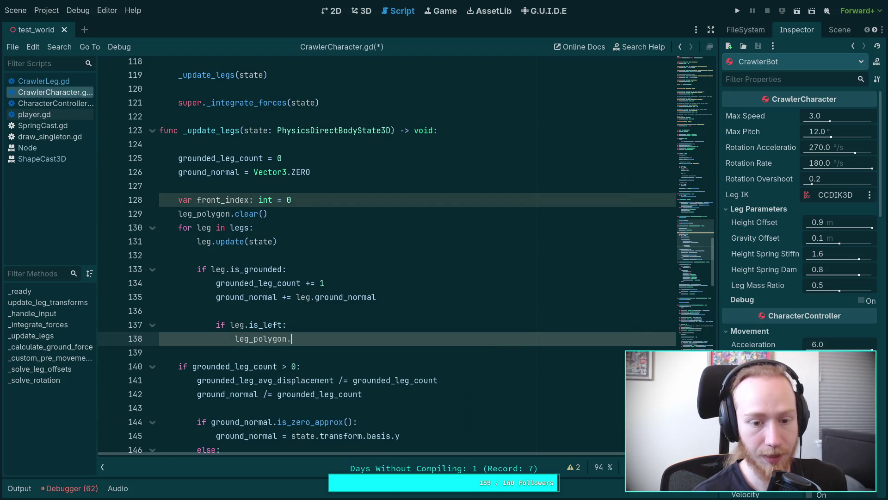
{"action": "type", "text": ".i"}
{"action": "key", "text": "Return"}
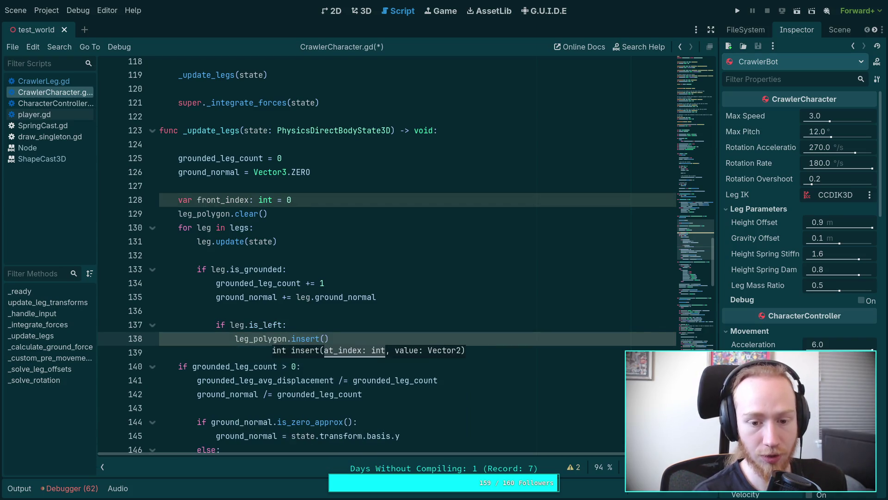
{"action": "type", "text": "fro"}
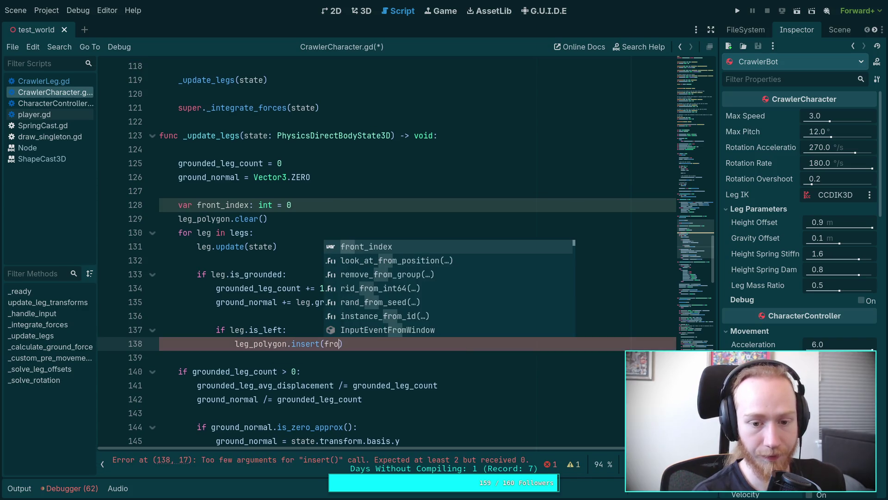
{"action": "key", "text": "Return"}
{"action": "type", "text": ","}
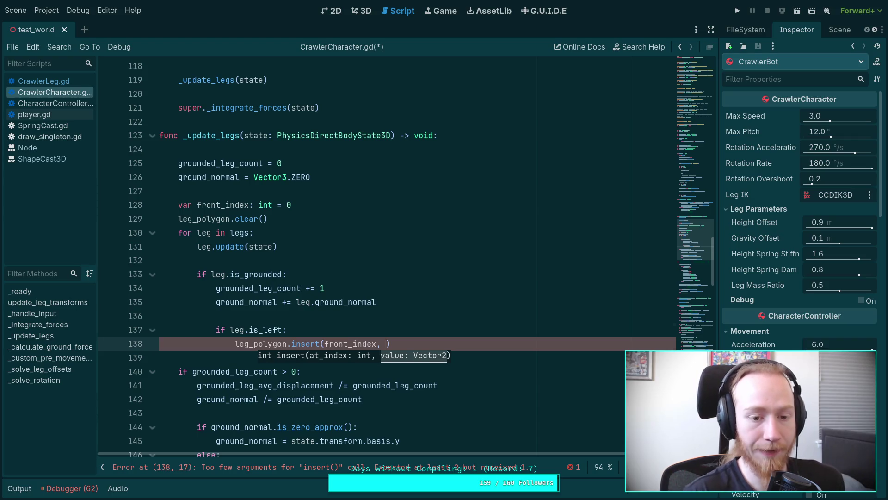
{"action": "key", "text": "Up"}
{"action": "key", "text": "Up"}
{"action": "key", "text": "Return"}
{"action": "key", "text": "Return"}
{"action": "key", "text": "Up"}
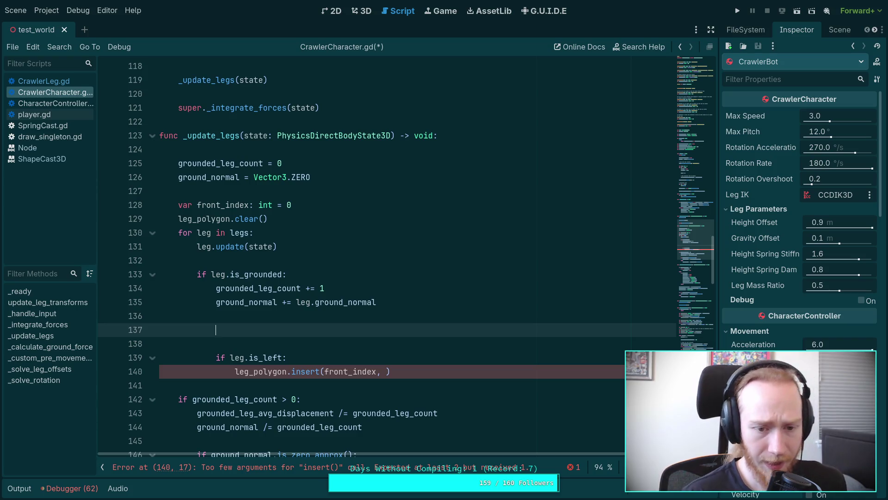
Begin 'var body_plane: Plane = Plane(state.ba' above front_index, then select the draft is_left block.
{"action": "scroll", "coordinate": [483, 380], "scroll_direction": "down", "scroll_amount": 1}
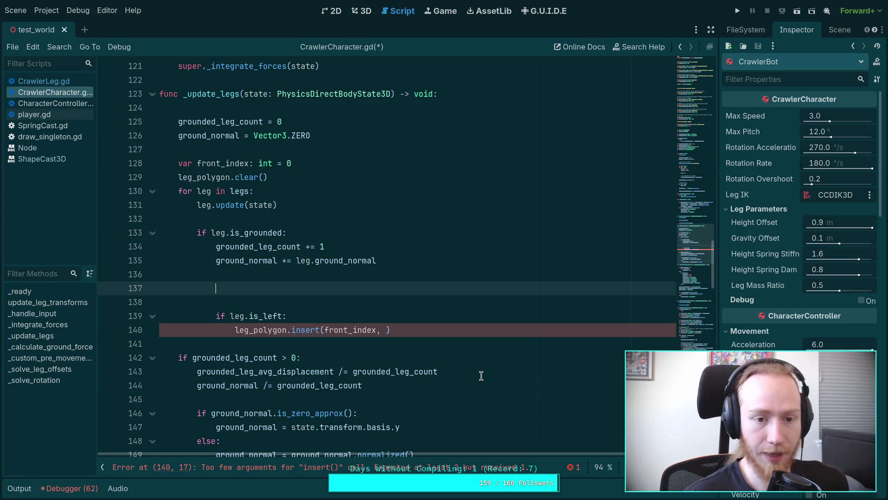
{"action": "left_click", "coordinate": [354, 166]}
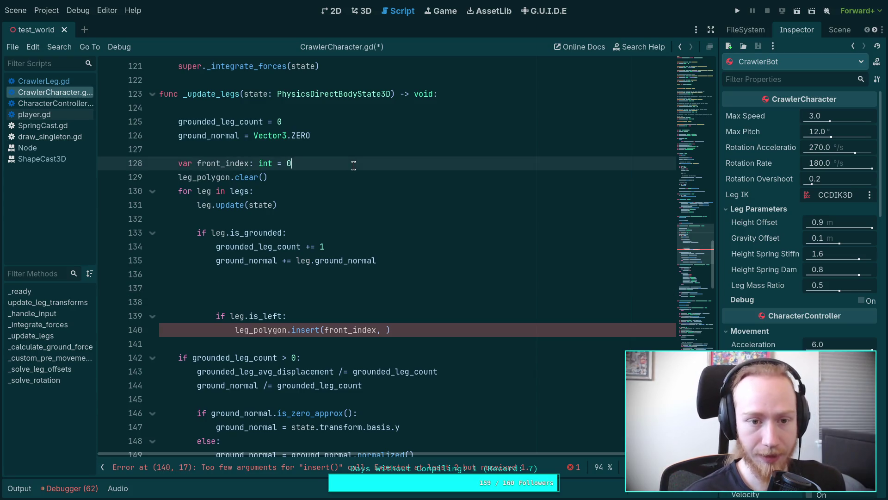
{"action": "key", "text": "ctrl+shift+Return"}
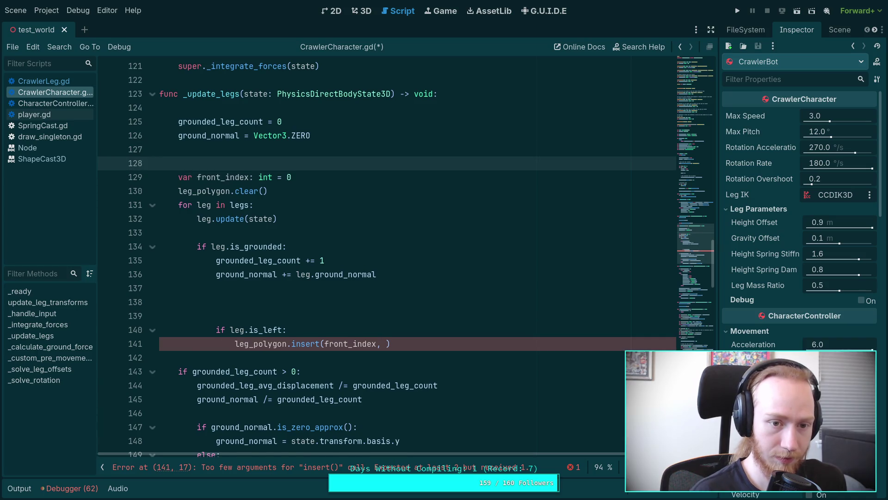
{"action": "type", "text": "var bo"}
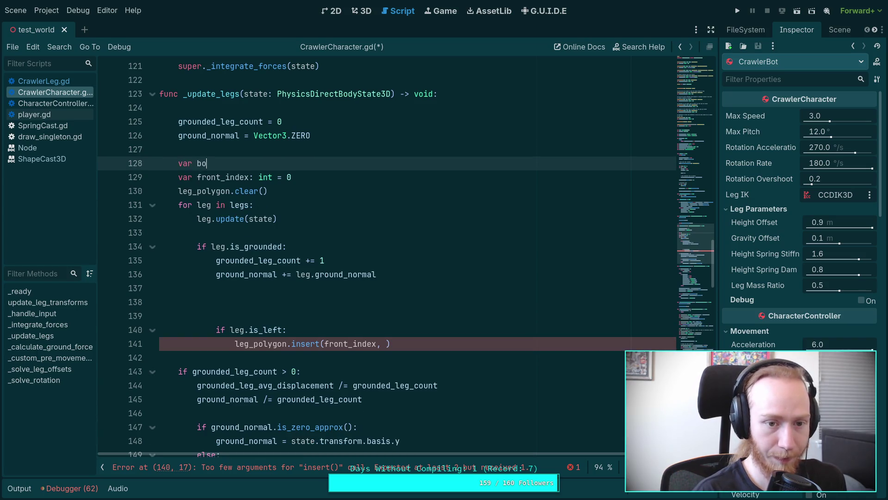
{"action": "type", "text": "dy_plane:"}
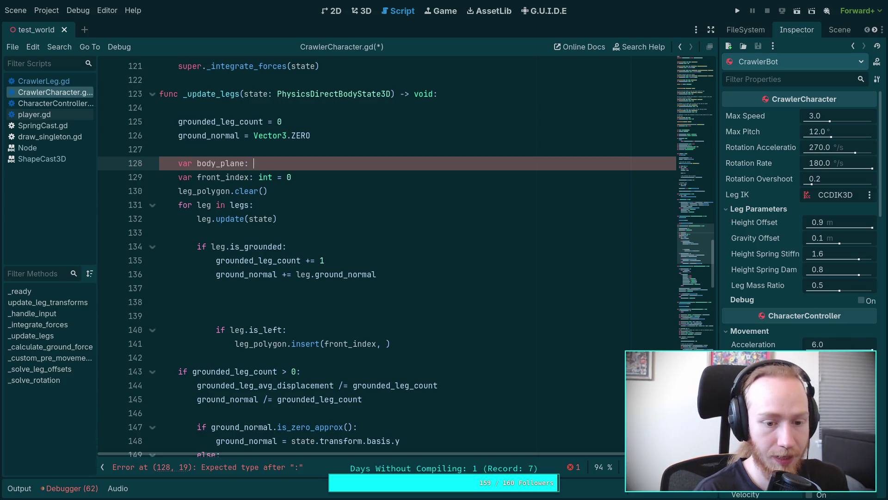
{"action": "type", "text": "Pla"}
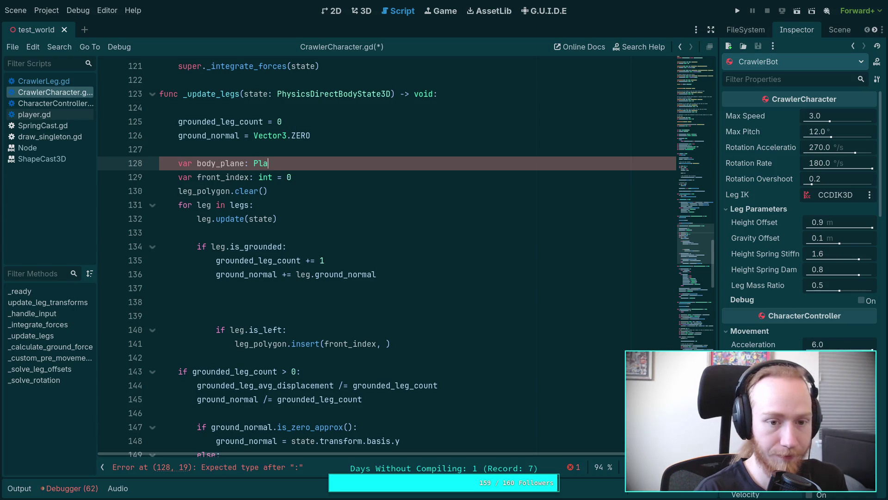
{"action": "type", "text": "ne = Plane("}
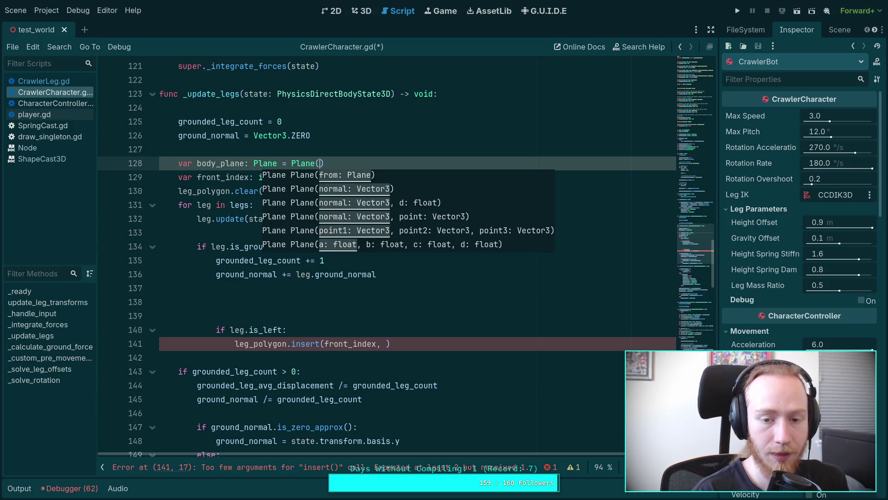
{"action": "type", "text": "state.bab"}
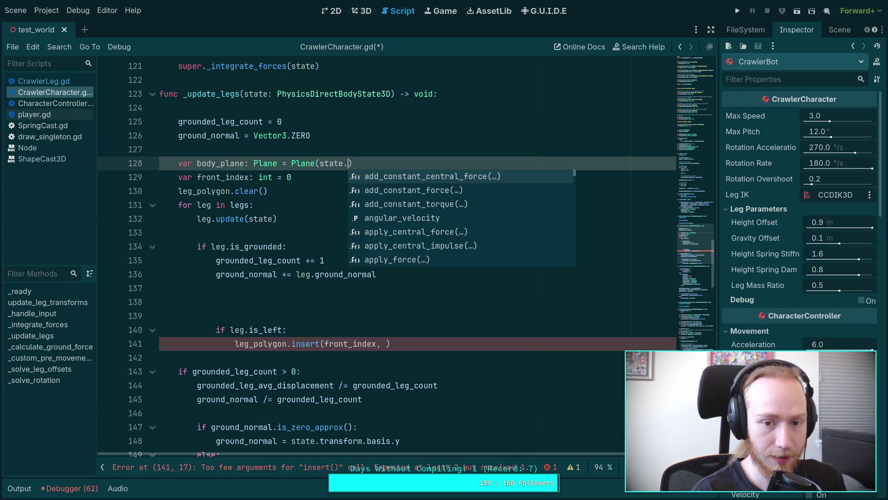
{"action": "key", "text": "BackSpace"}
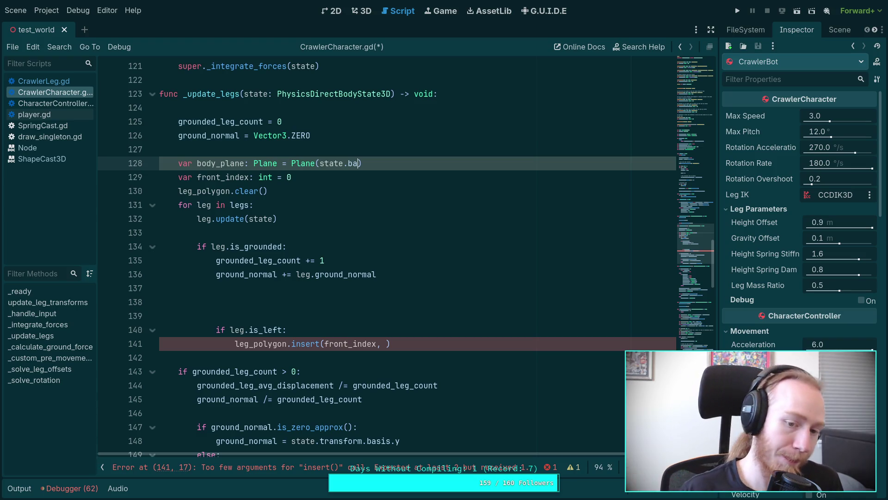
{"action": "left_click_drag", "start_coordinate": [418, 348], "coordinate": [429, 294]}
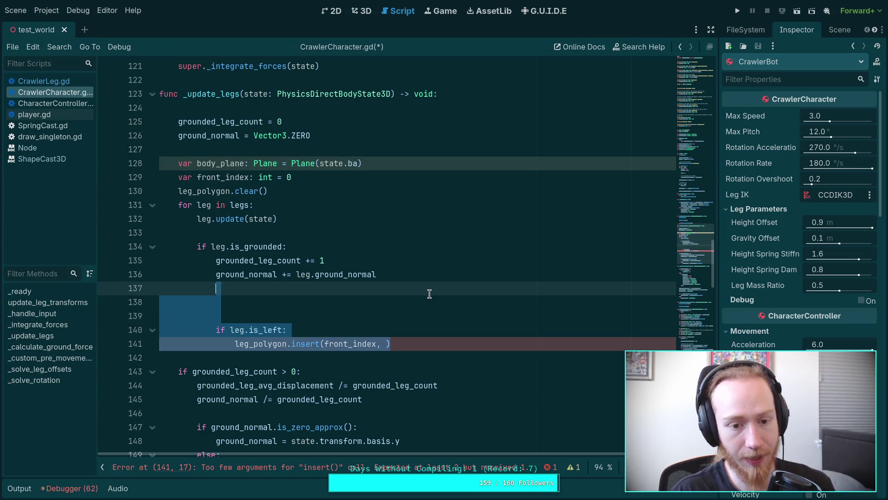
Delete the draft is_left block plus the body_plane, front_index and leg_polygon.clear lines.
{"action": "key", "text": "BackSpace"}
{"action": "key", "text": "BackSpace"}
{"action": "key", "text": "BackSpace"}
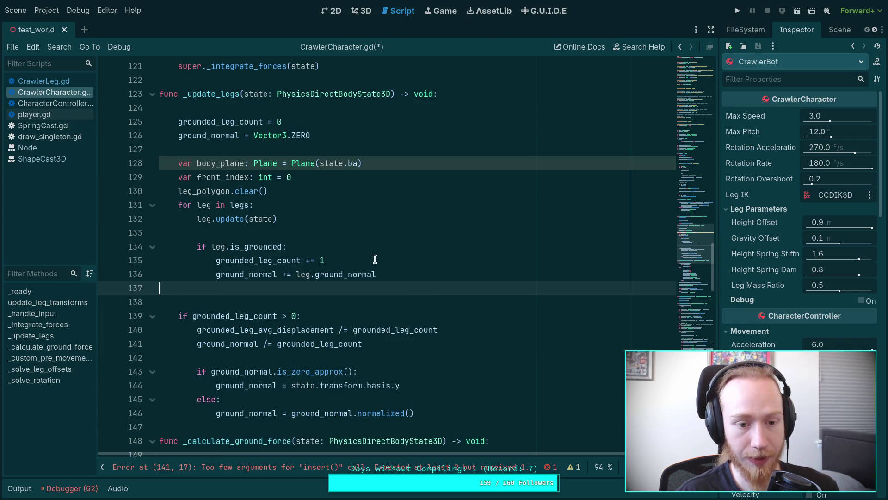
{"action": "left_click_drag", "start_coordinate": [363, 191], "coordinate": [143, 167]}
{"action": "key", "text": "BackSpace"}
{"action": "scroll", "coordinate": [386, 209], "scroll_direction": "down", "scroll_amount": 8}
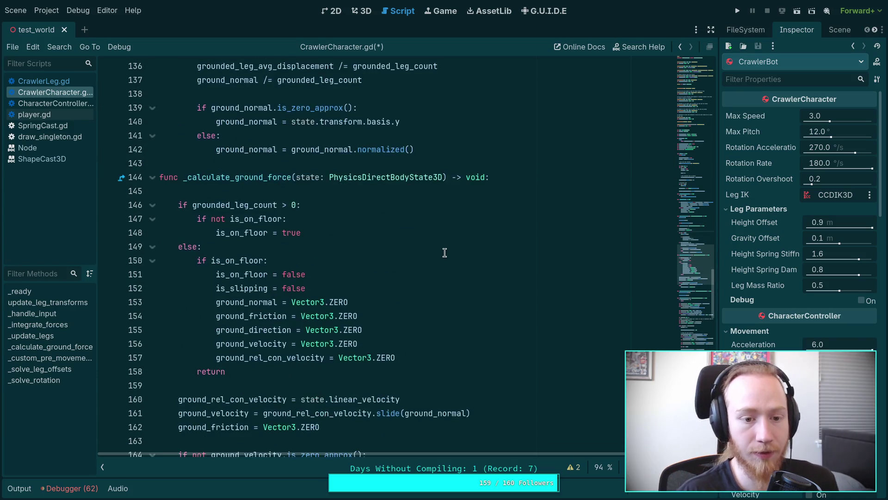
{"action": "scroll", "coordinate": [400, 274], "scroll_direction": "down", "scroll_amount": 3}
{"action": "scroll", "coordinate": [278, 254], "scroll_direction": "up", "scroll_amount": 8}
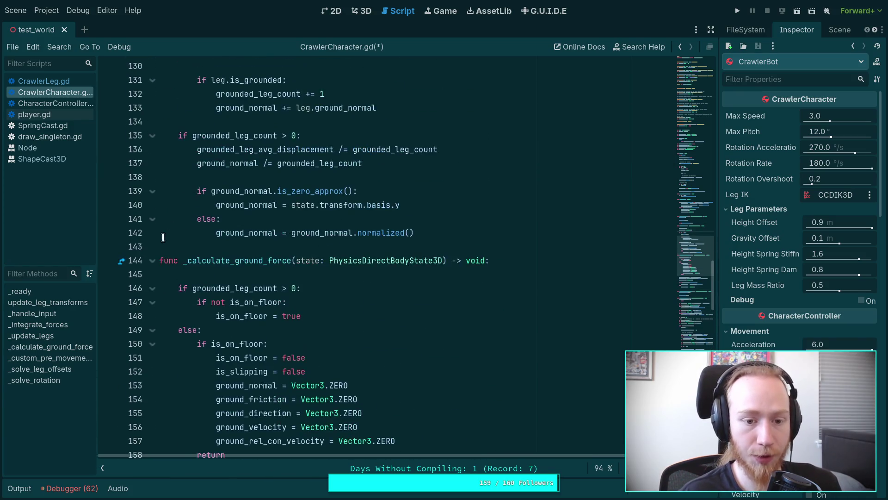
Fold _calculate_ground_force and look over the virtual body update lines in _solve_leg_offsets.
{"action": "left_click", "coordinate": [154, 260]}
{"action": "scroll", "coordinate": [154, 237], "scroll_direction": "down", "scroll_amount": 2}
{"action": "scroll", "coordinate": [362, 250], "scroll_direction": "down", "scroll_amount": 9}
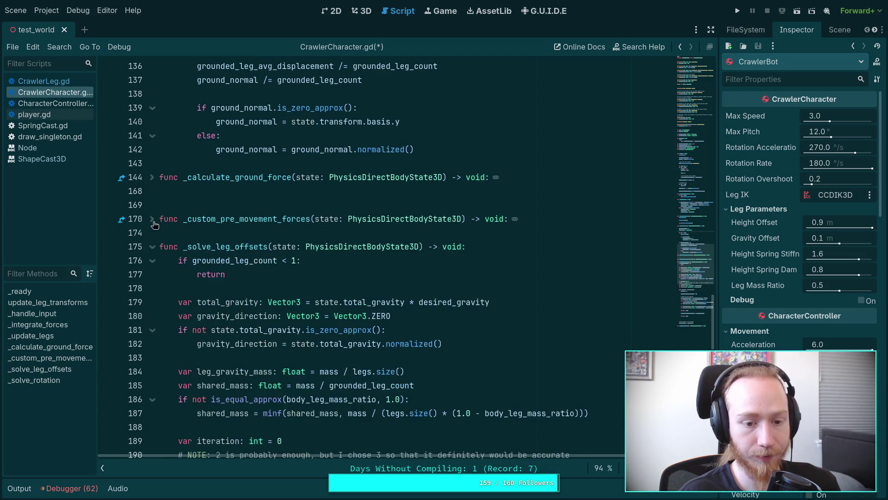
{"action": "scroll", "coordinate": [363, 250], "scroll_direction": "down", "scroll_amount": 1}
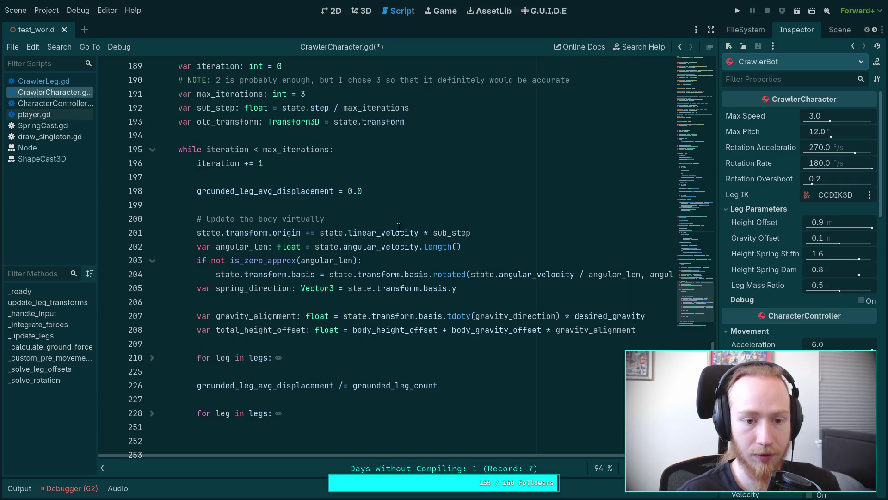
{"action": "left_click", "coordinate": [439, 180]}
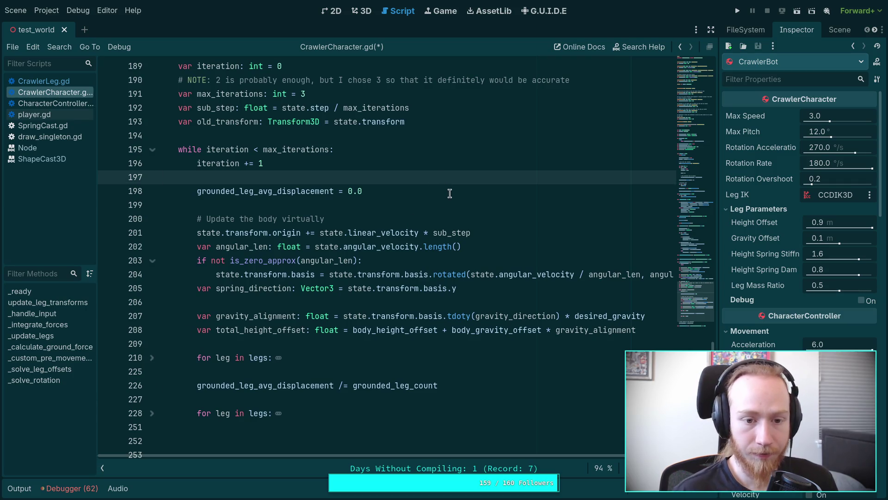
{"action": "left_click_drag", "start_coordinate": [489, 291], "coordinate": [320, 246]}
{"action": "left_click", "coordinate": [324, 218]}
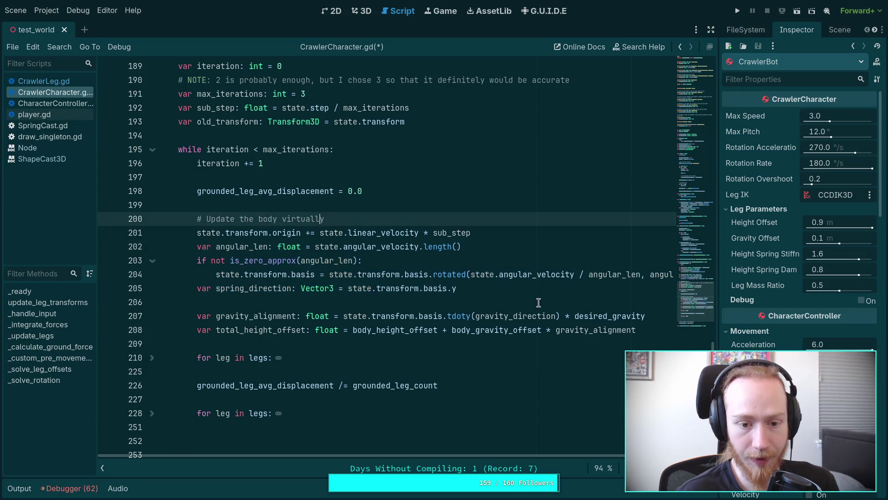
{"action": "left_click", "coordinate": [551, 298]}
{"action": "left_click", "coordinate": [460, 276]}
{"action": "left_click", "coordinate": [491, 292]}
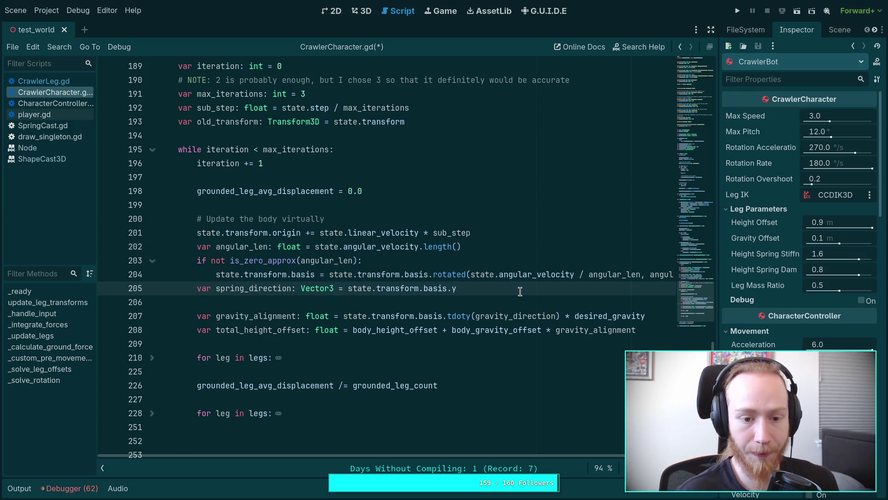
Add blank lines before the grounded-leg loop and expand the collapsed loop.
{"action": "left_click", "coordinate": [282, 343]}
{"action": "key", "text": "Return"}
{"action": "key", "text": "Return"}
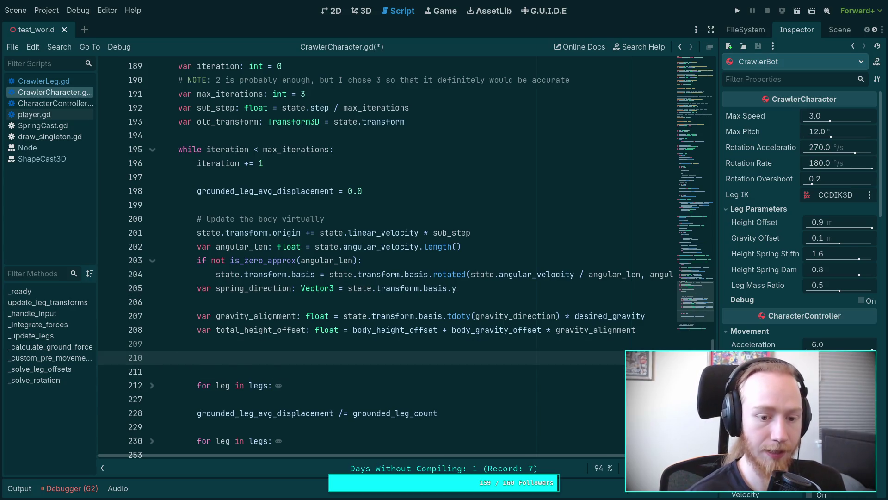
{"action": "scroll", "coordinate": [276, 333], "scroll_direction": "down", "scroll_amount": 1}
{"action": "left_click", "coordinate": [153, 343]}
{"action": "scroll", "coordinate": [253, 340], "scroll_direction": "down", "scroll_amount": 3}
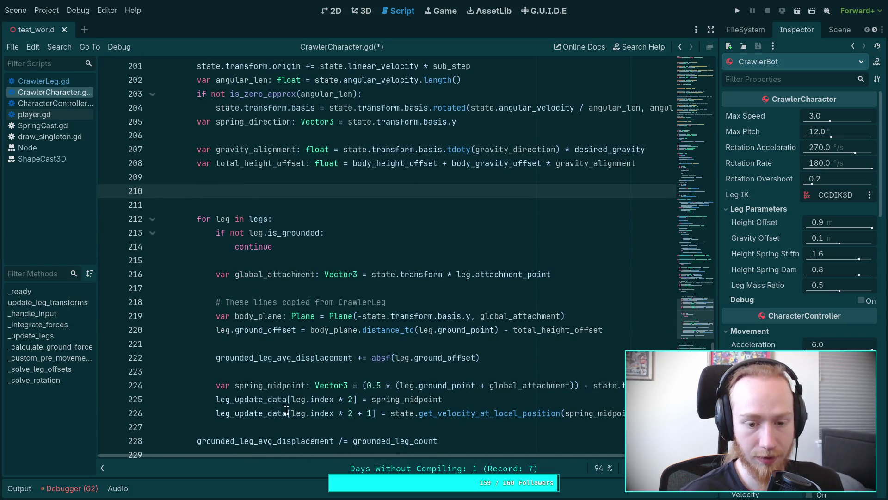
Start 'var body_plane' above the leg loop, keeping the in-loop Plane line where it was.
{"action": "left_click", "coordinate": [268, 202]}
{"action": "key", "text": "BackSpace"}
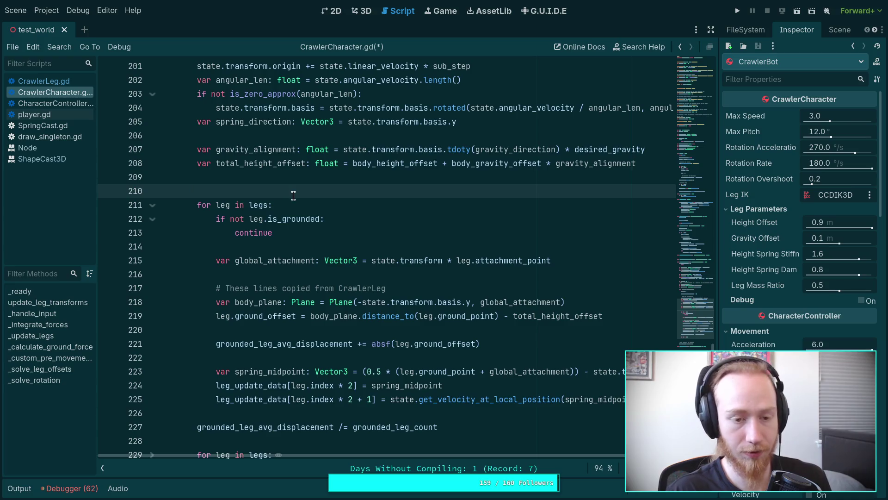
{"action": "type", "text": "var b"}
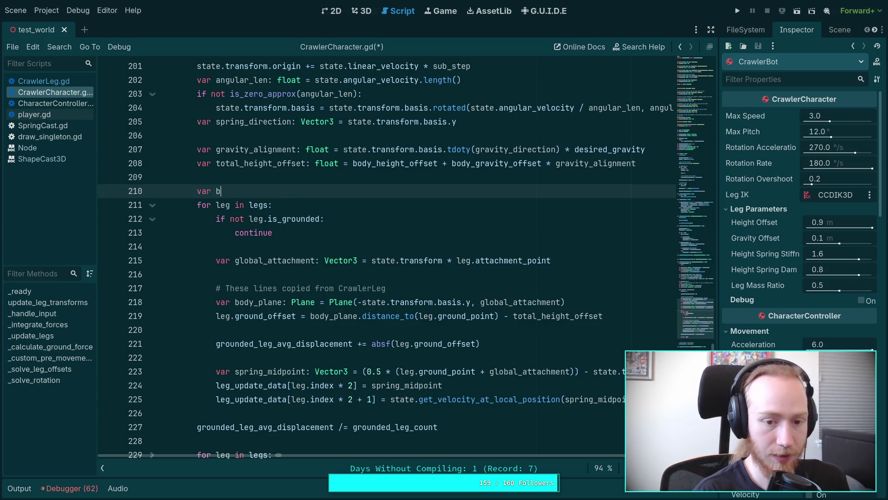
{"action": "type", "text": "ody_plane"}
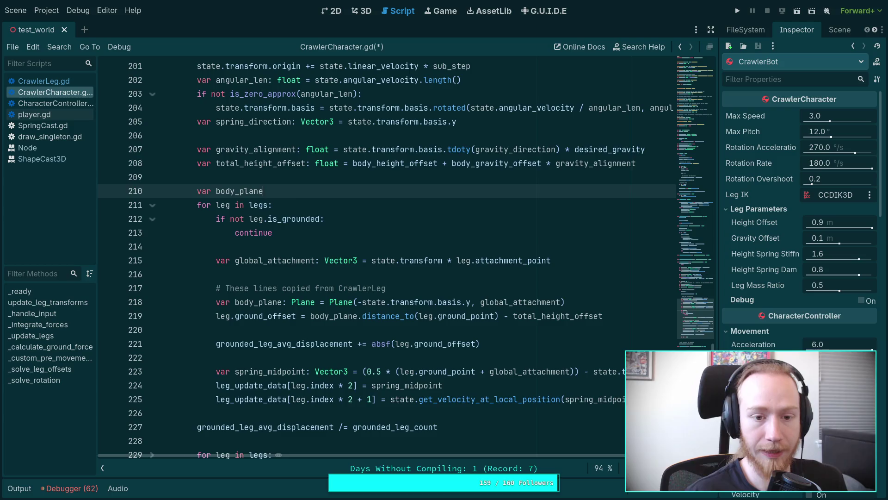
{"action": "left_click", "coordinate": [354, 302]}
{"action": "key", "text": "alt+Up"}
{"action": "key", "text": "alt+Up"}
{"action": "key", "text": "alt+Up"}
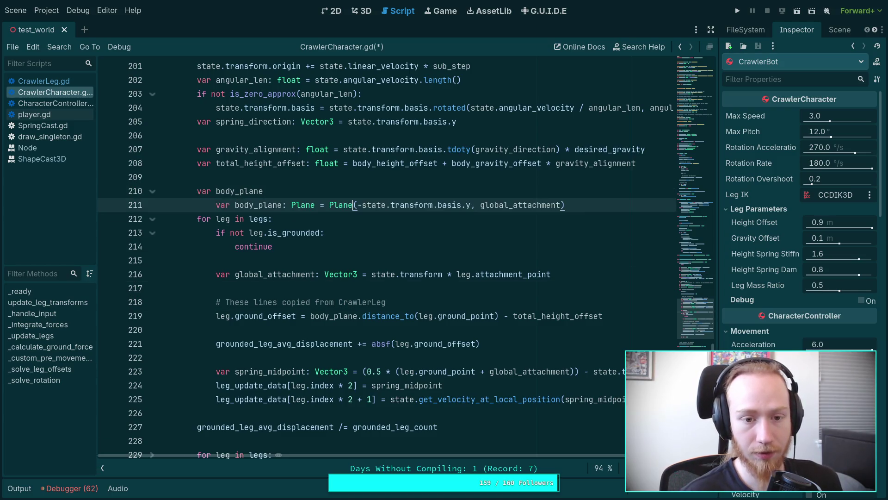
{"action": "key", "text": "shift+Tab"}
{"action": "left_click", "coordinate": [300, 190]}
{"action": "key", "text": "shift+Up"}
{"action": "key", "text": "BackSpace"}
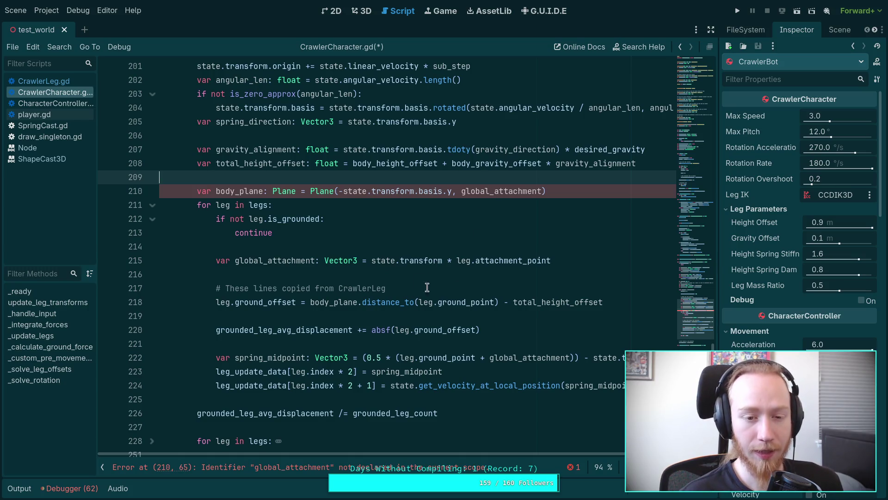
{"action": "key", "text": "ctrl+z"}
{"action": "key", "text": "Tab"}
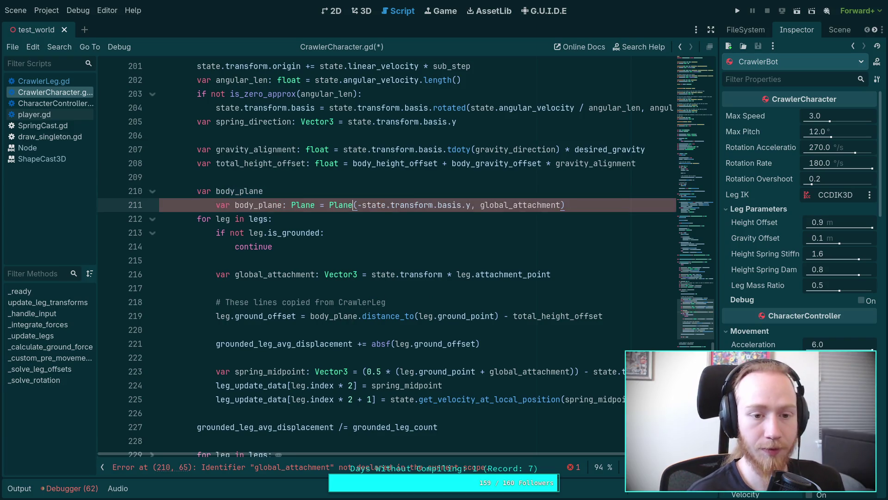
{"action": "key", "text": "alt+Down"}
{"action": "key", "text": "alt+Down"}
{"action": "key", "text": "alt+Down"}
{"action": "key", "text": "alt+Down"}
{"action": "key", "text": "alt+Down"}
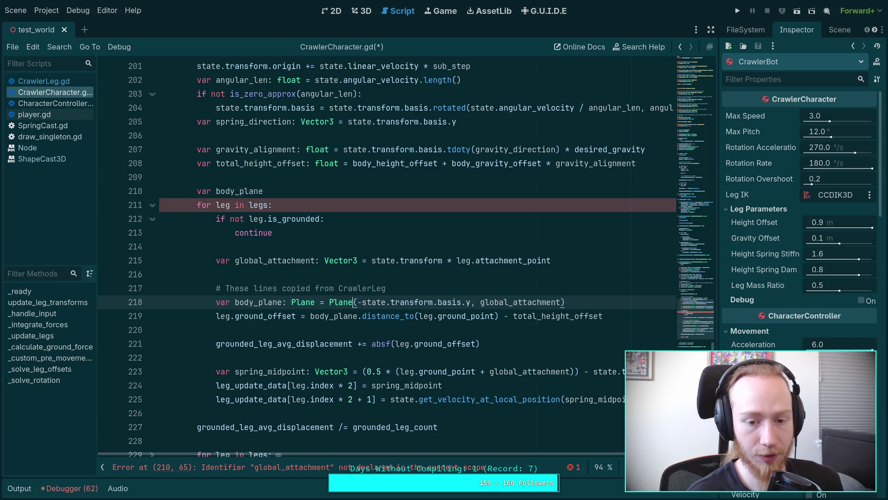
Rename the loop's plane to attachment_plane in both uses; continue body_plane as Plane(state.transform.basis.y, state.ce.
{"action": "left_click_drag", "start_coordinate": [235, 301], "coordinate": [252, 299]}
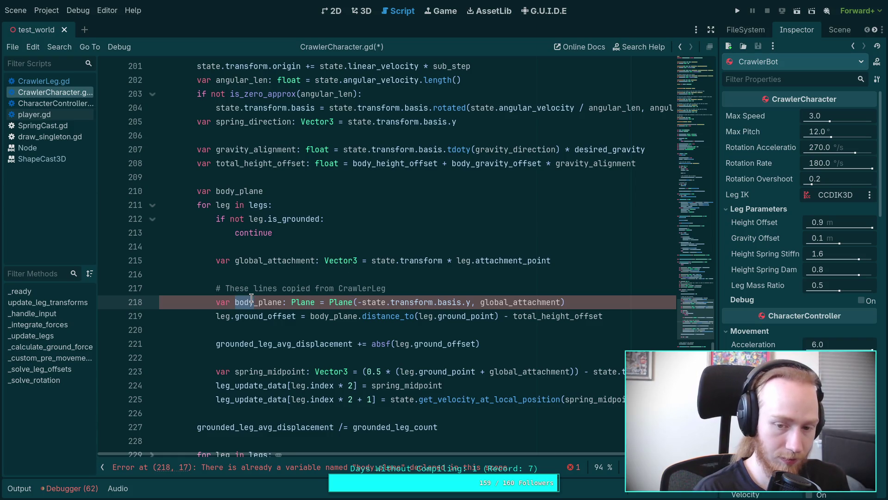
{"action": "type", "text": "attachment"}
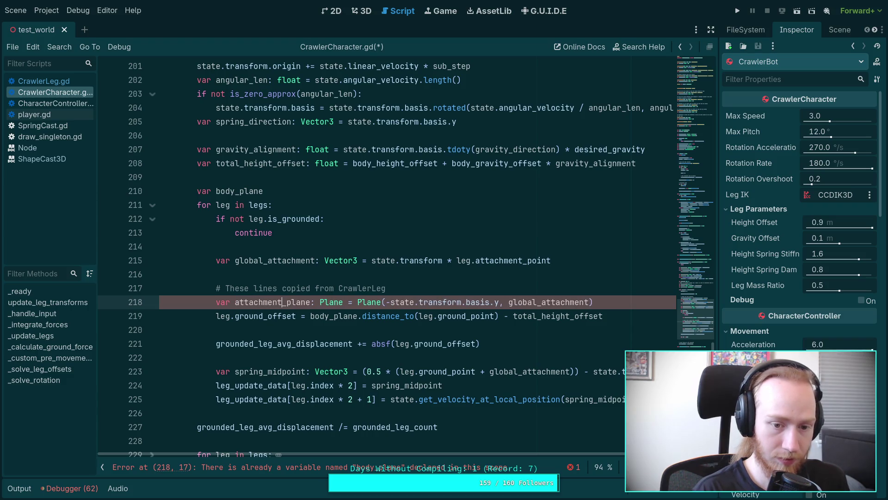
{"action": "double_click", "coordinate": [284, 301]}
{"action": "right_click", "coordinate": [286, 298]}
{"action": "left_click", "coordinate": [305, 346]}
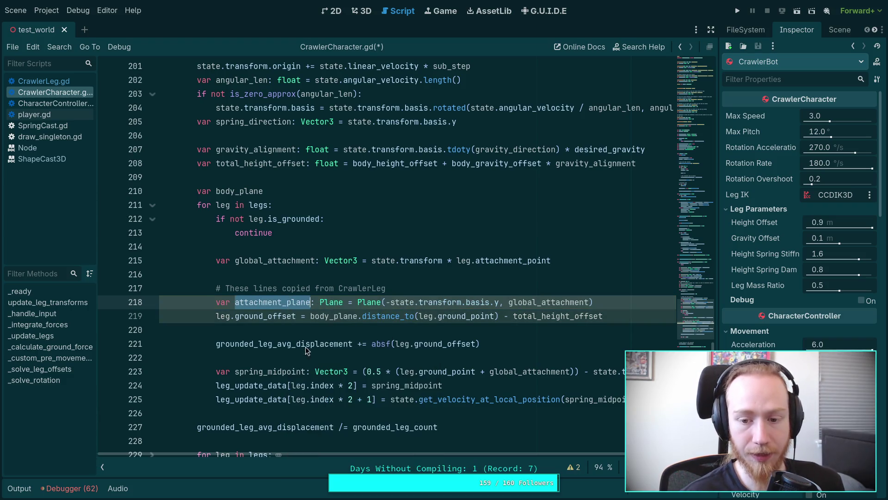
{"action": "double_click", "coordinate": [328, 316]}
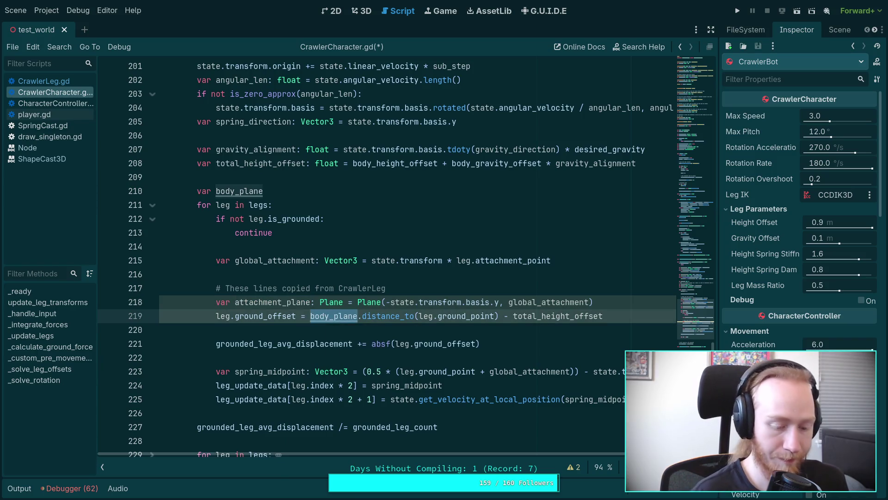
{"action": "key", "text": "ctrl+v"}
{"action": "left_click", "coordinate": [293, 190]}
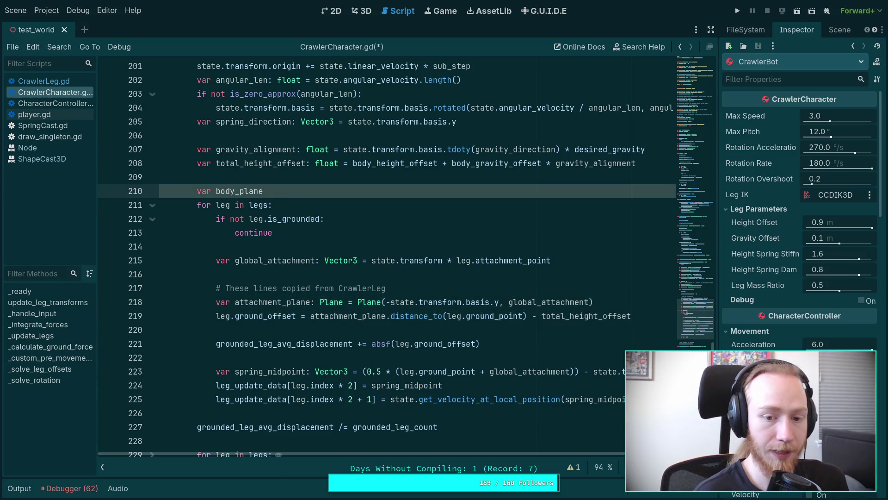
{"action": "type", "text": ": Plane = "}
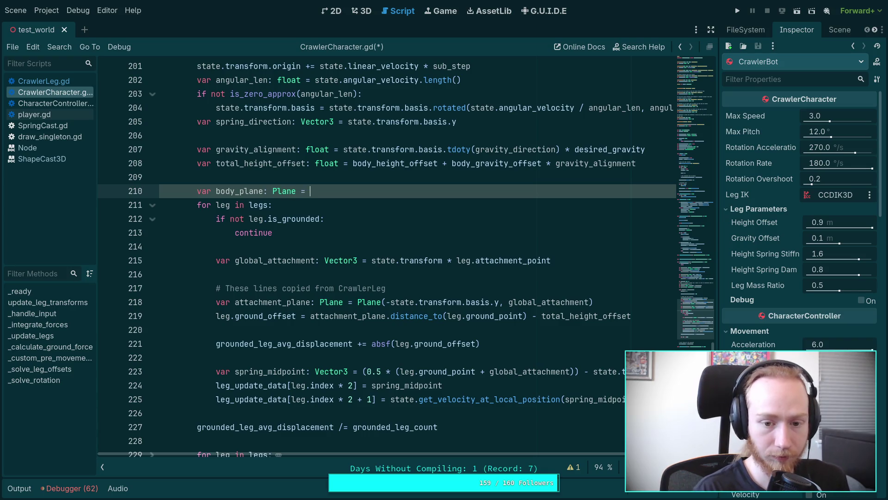
{"action": "type", "text": "Plane("}
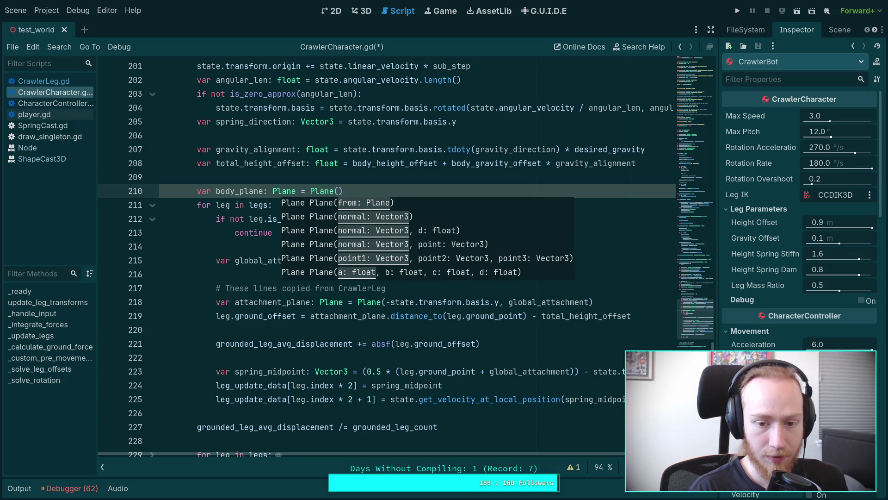
{"action": "type", "text": "state."}
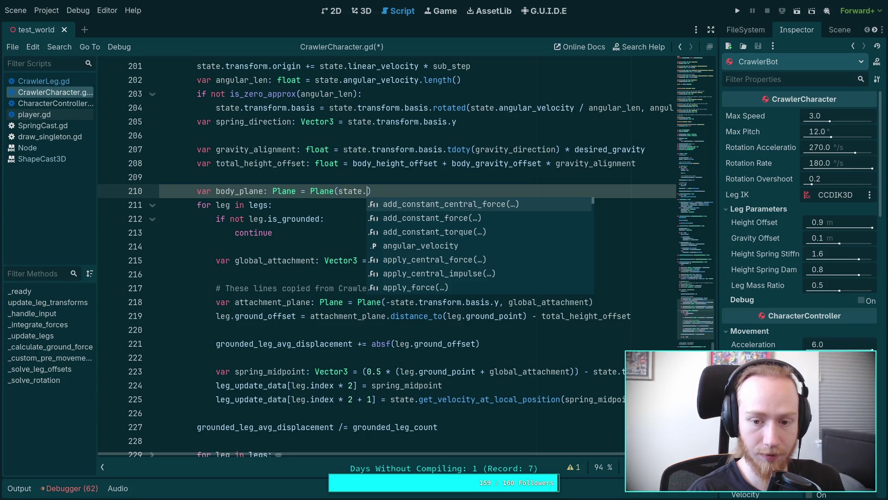
{"action": "type", "text": "transform.basis."}
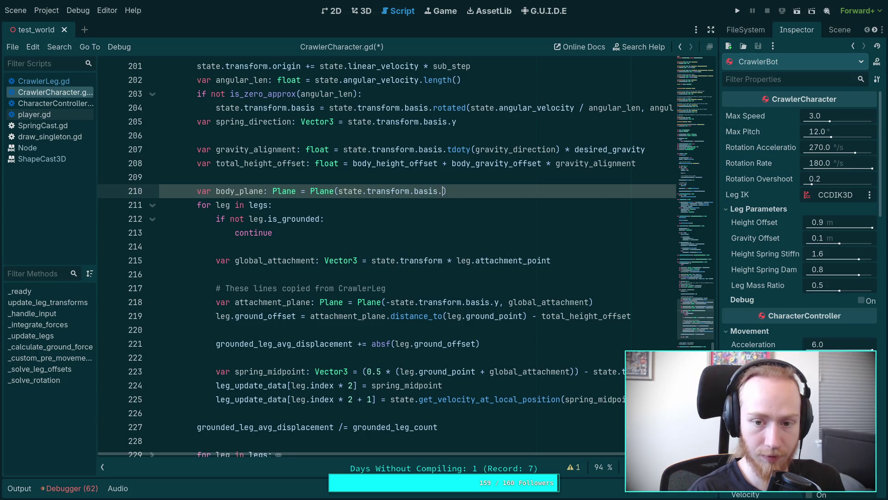
{"action": "type", "text": "y, "}
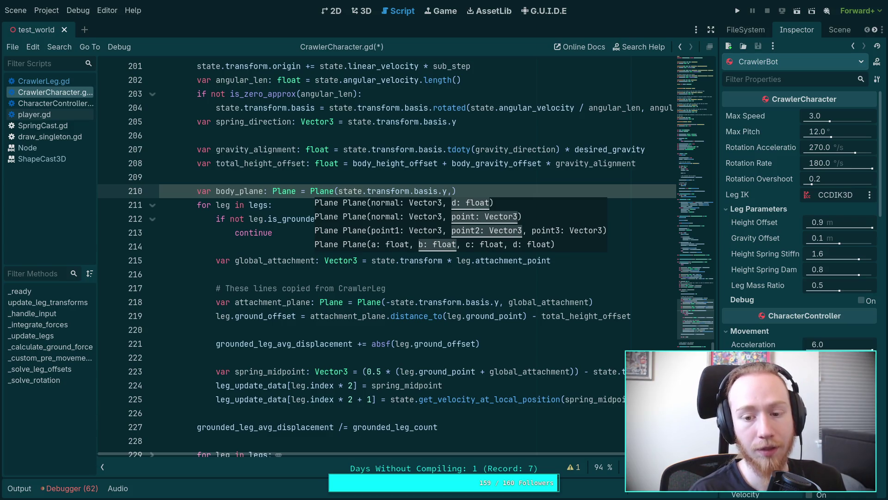
{"action": "type", "text": "state.ce"}
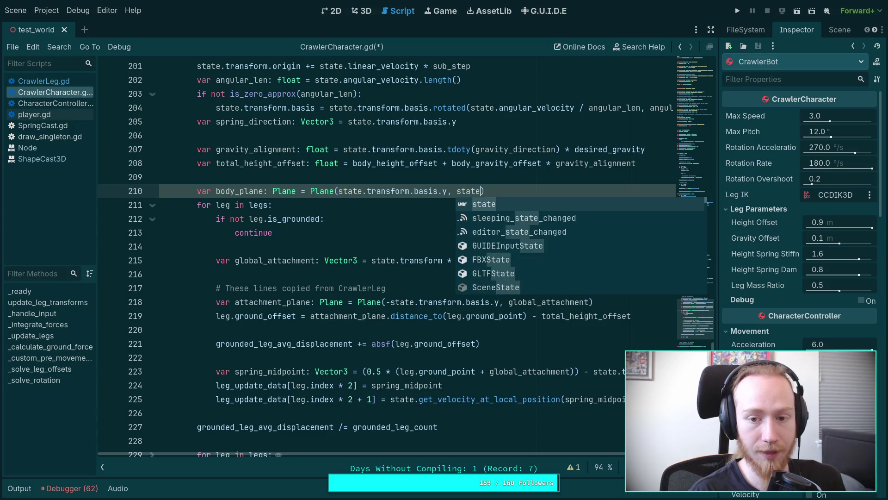
Fill in the body_plane point using state.center_of_mass and state.transform.origin + via autocomplete.
{"action": "key", "text": "Return"}
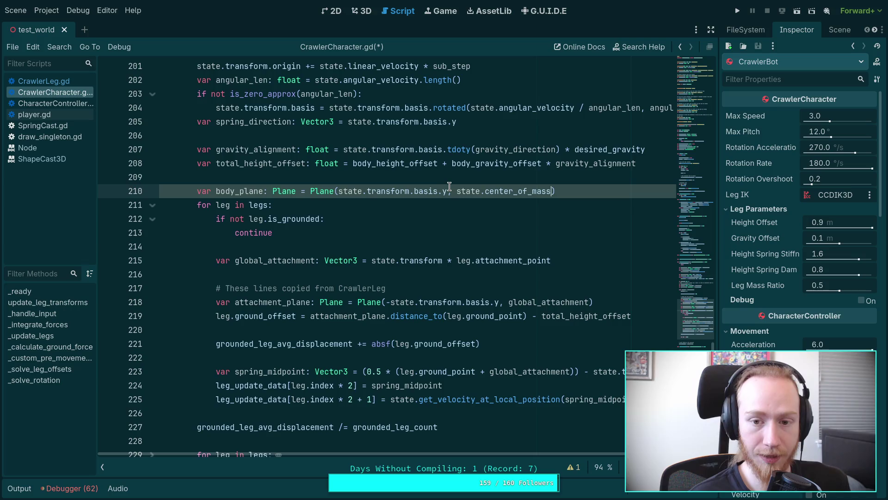
{"action": "type", "text": "state"}
{"action": "type", "text": ".transform.or state."}
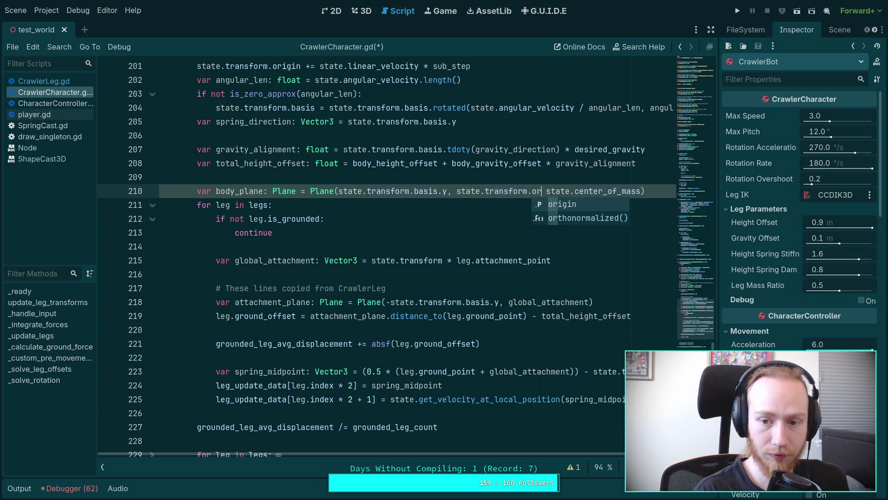
{"action": "key", "text": "Return"}
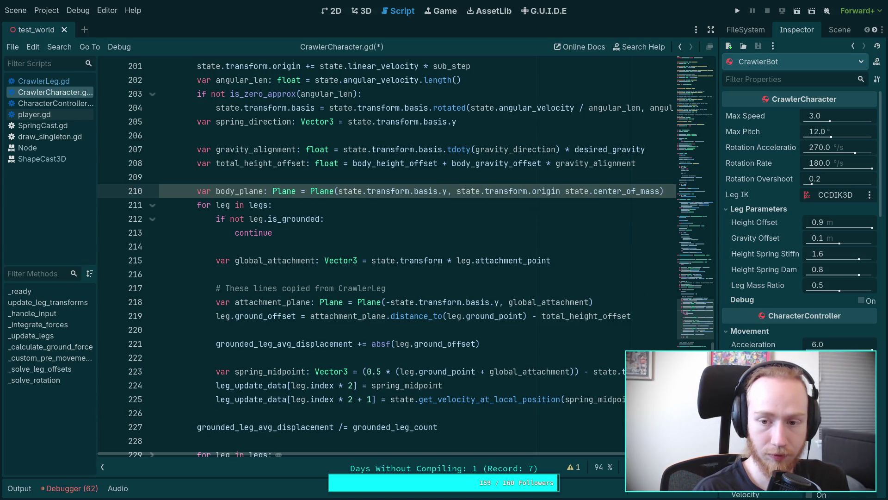
{"action": "type", "text": "+"}
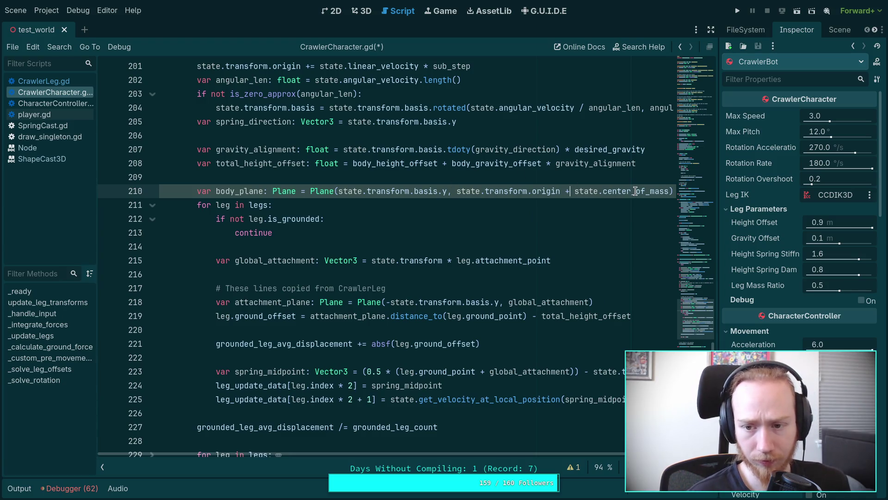
Search for center_of_mass, checking CrawlerLeg.gd, CharacterController.gd and SpringCast.gd, then close the find bar.
{"action": "mouse_move", "coordinate": [636, 192]}
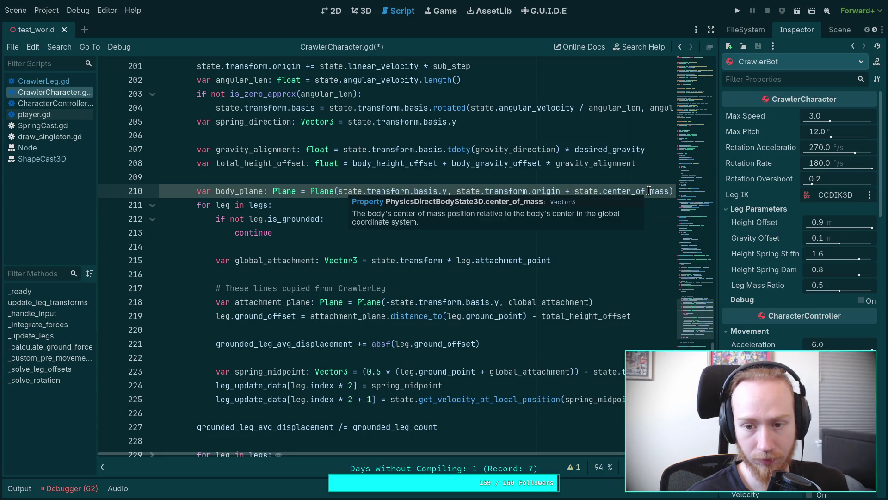
{"action": "double_click", "coordinate": [649, 192]}
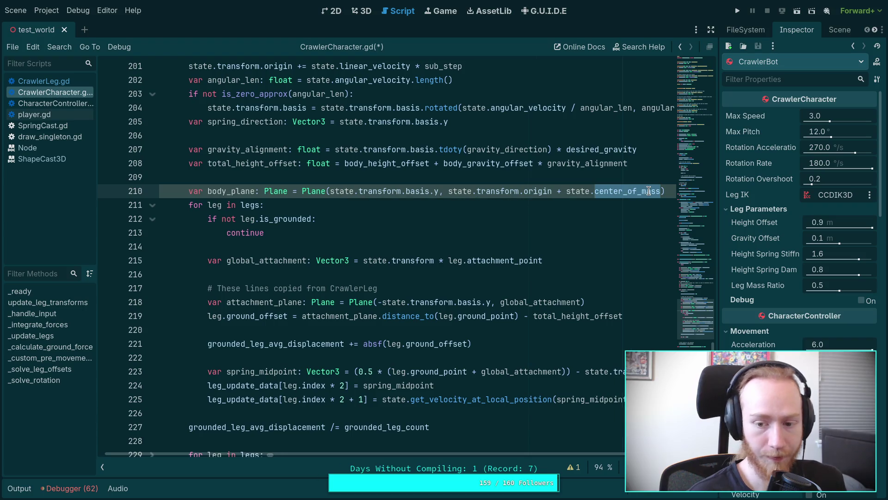
{"action": "key", "text": "ctrl+f"}
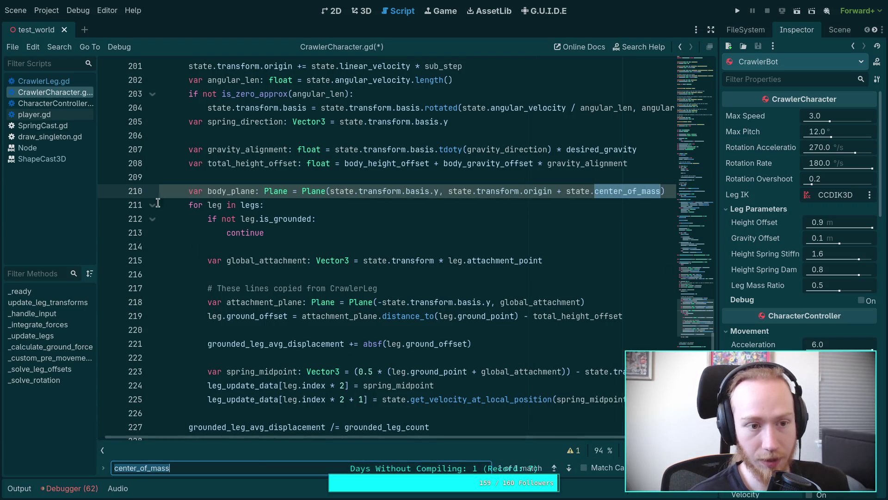
{"action": "left_click", "coordinate": [59, 81]}
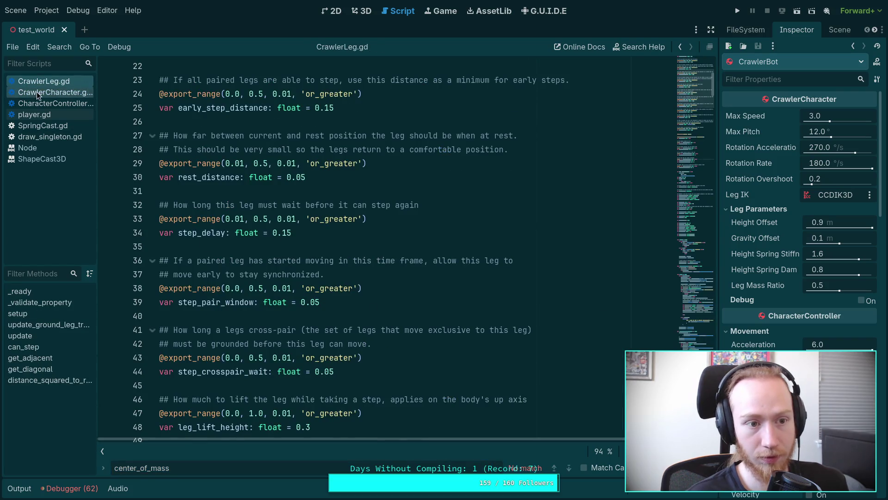
{"action": "left_click", "coordinate": [37, 92]}
{"action": "left_click", "coordinate": [48, 104]}
{"action": "left_click", "coordinate": [46, 93]}
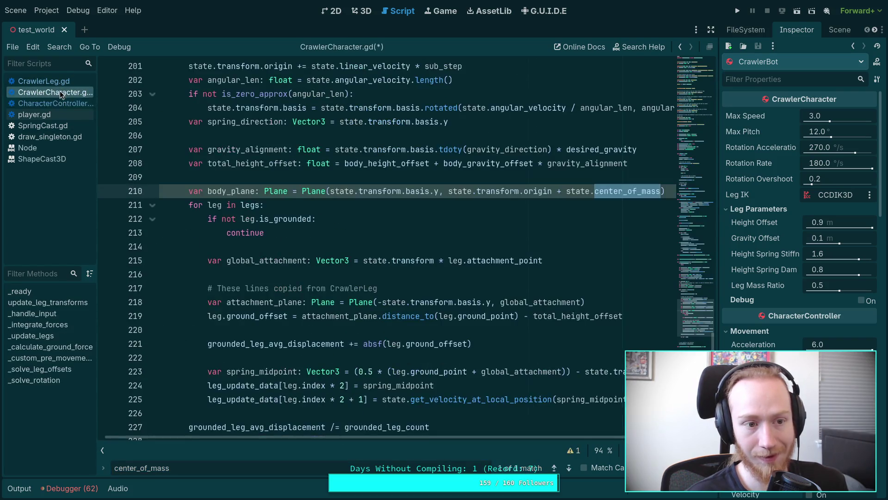
{"action": "left_click", "coordinate": [47, 122]}
{"action": "left_click", "coordinate": [54, 102]}
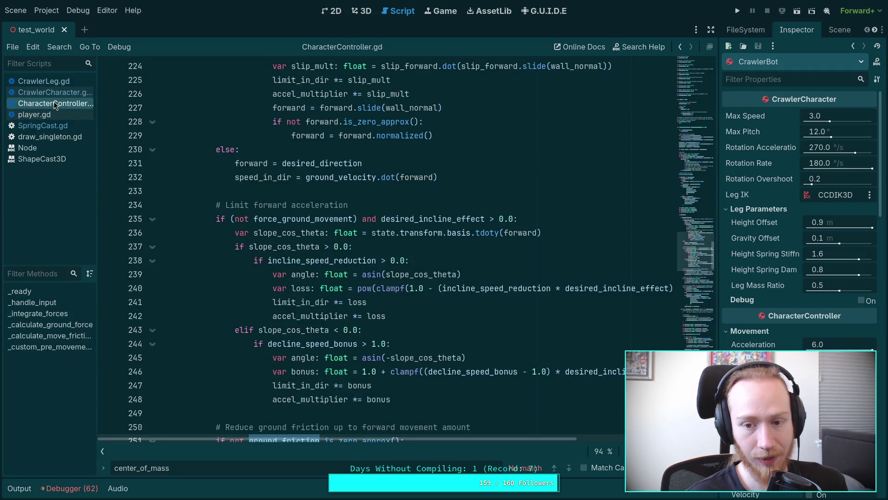
{"action": "left_click", "coordinate": [51, 92]}
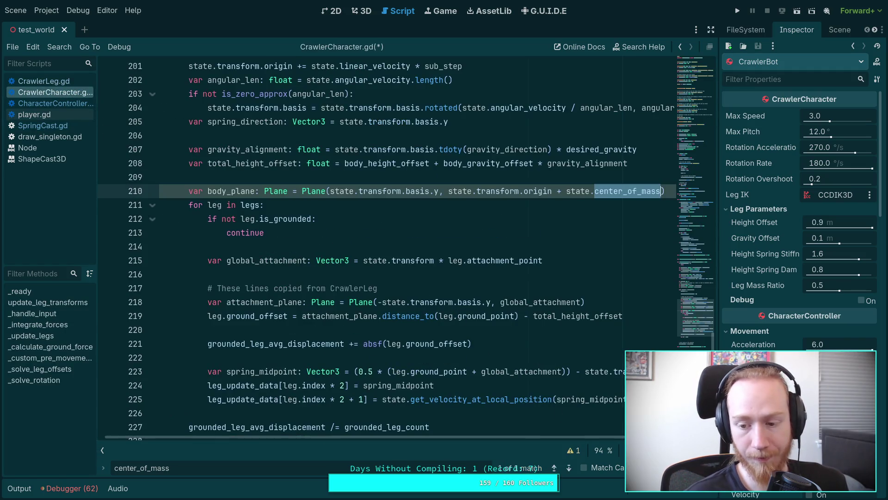
{"action": "key", "text": "Escape"}
{"action": "mouse_move", "coordinate": [617, 187]}
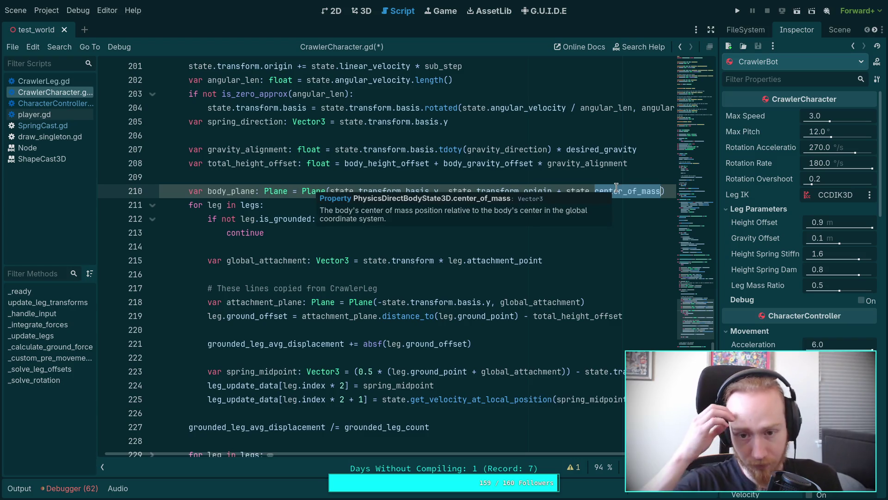
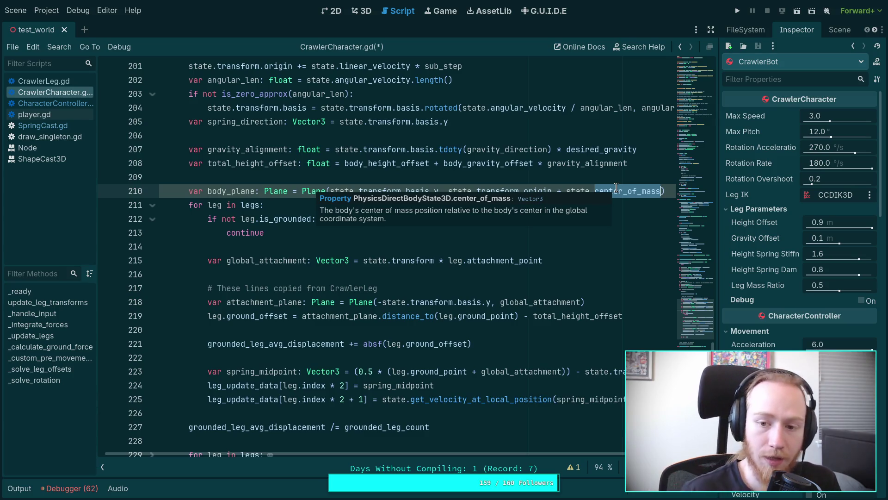
Place the caret at the end of line 121, right after super._integrate_forces(state).
{"action": "left_click", "coordinate": [317, 192]}
{"action": "scroll", "coordinate": [344, 240], "scroll_direction": "up", "scroll_amount": 8}
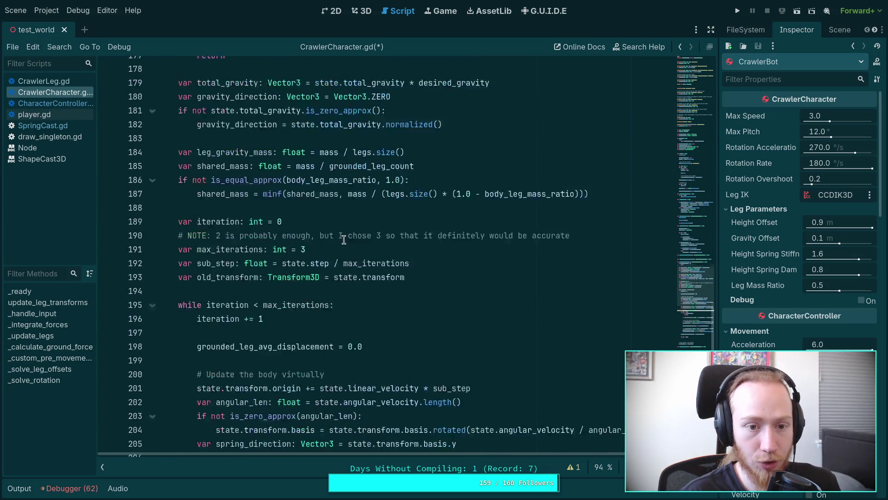
{"action": "scroll", "coordinate": [344, 239], "scroll_direction": "up", "scroll_amount": 4}
{"action": "scroll", "coordinate": [344, 241], "scroll_direction": "up", "scroll_amount": 11}
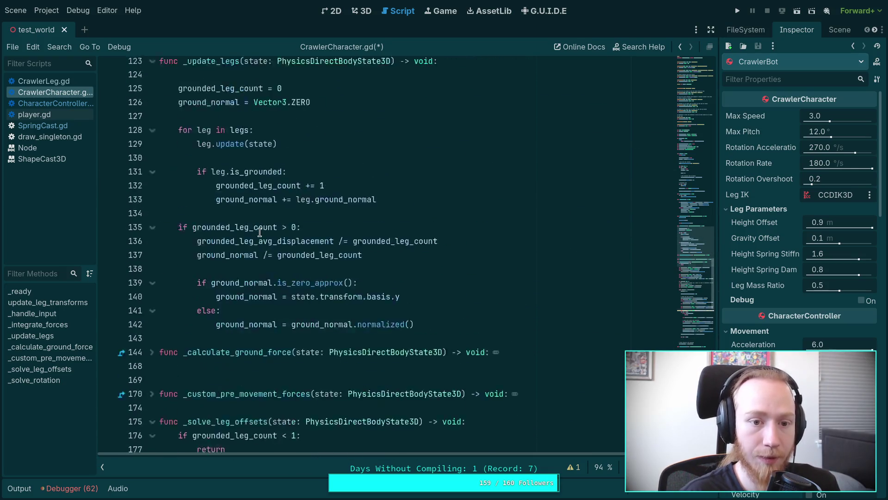
{"action": "scroll", "coordinate": [298, 225], "scroll_direction": "down", "scroll_amount": 2}
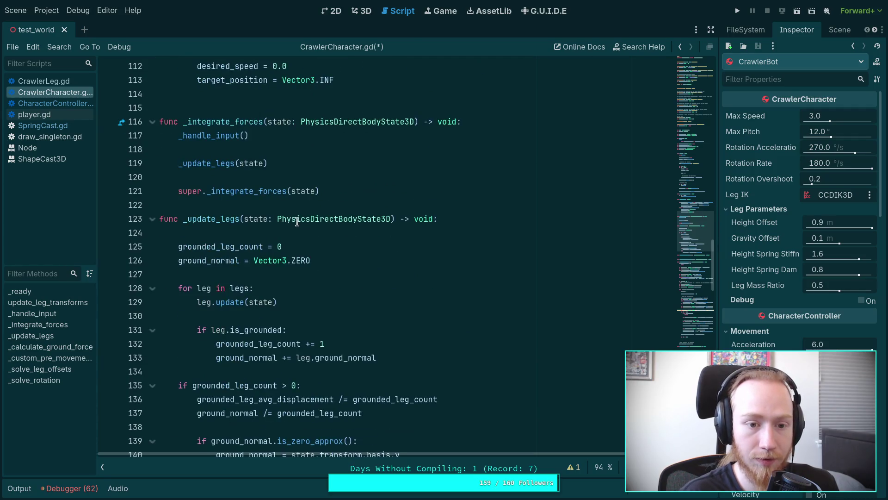
{"action": "left_click", "coordinate": [386, 189]}
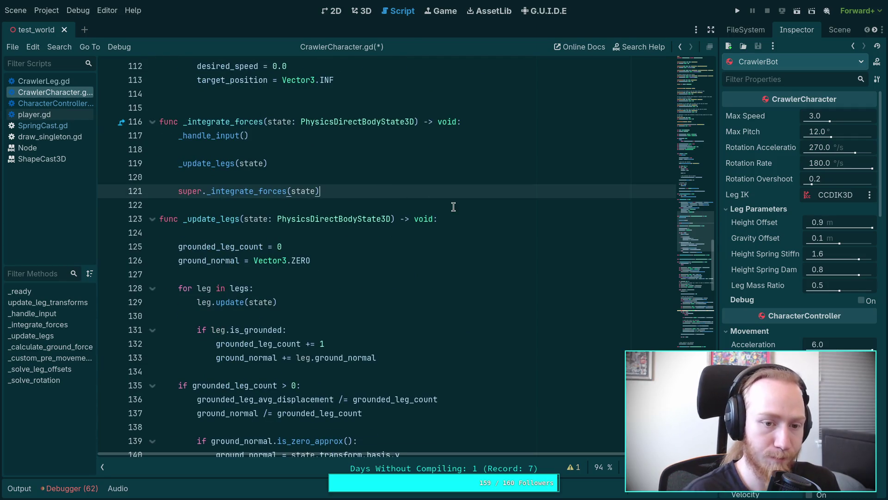
Begin a DebugDraw.sphere call positioned at state.transform.origin + state.center_of_mass.
{"action": "key", "text": "Return"}
{"action": "key", "text": "Return"}
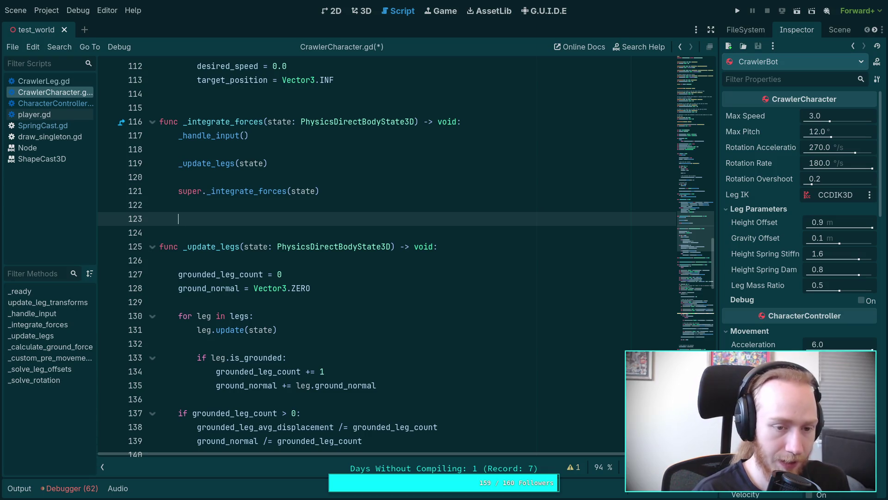
{"action": "type", "text": "DebugDraw."}
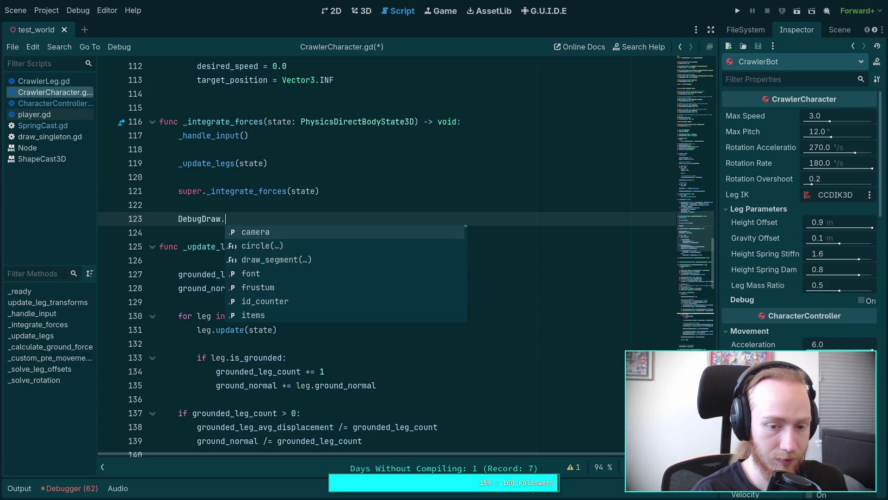
{"action": "type", "text": "sph"}
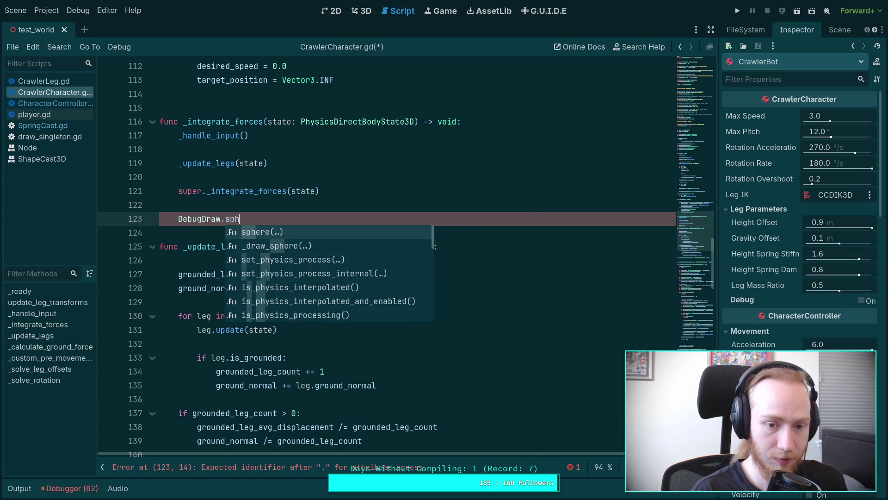
{"action": "key", "text": "Return"}
{"action": "key", "text": "Return"}
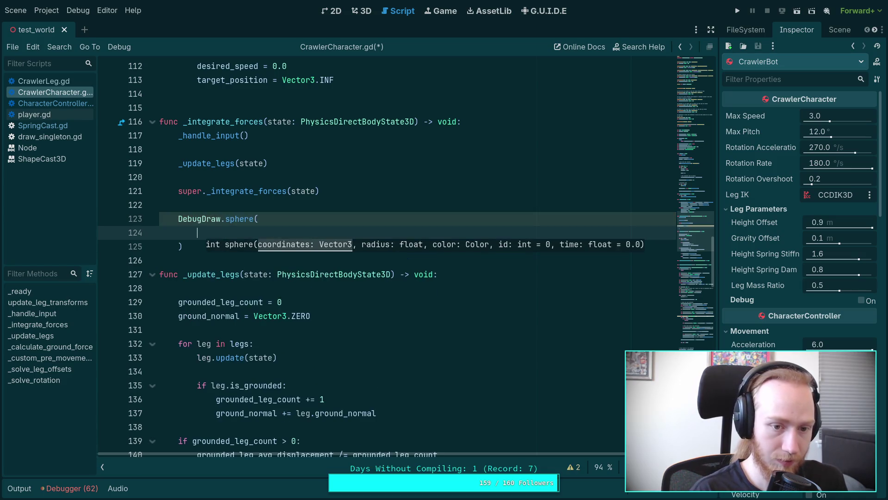
{"action": "type", "text": "state."}
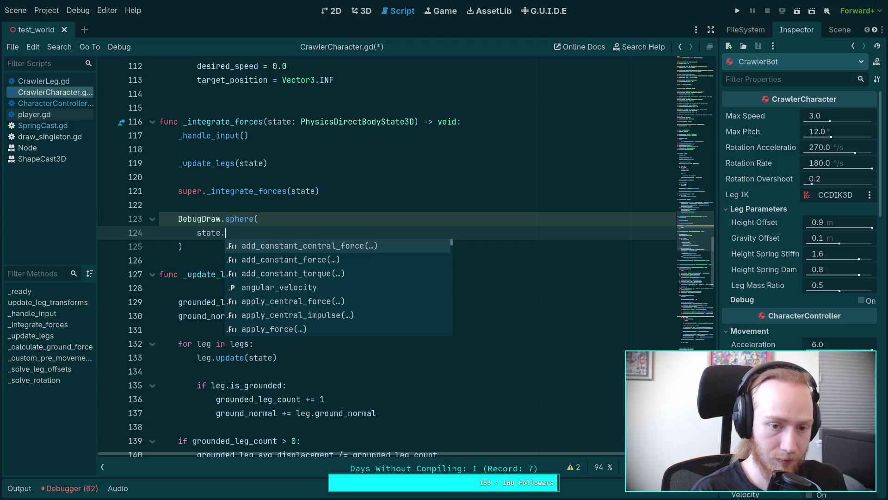
{"action": "type", "text": "tr"}
{"action": "key", "text": "Return"}
{"action": "type", "text": ".or"}
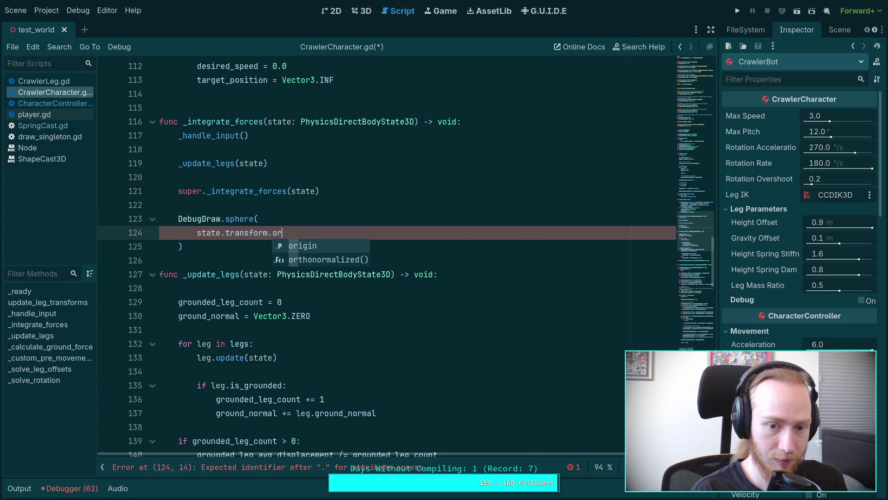
{"action": "key", "text": "Return"}
{"action": "type", "text": "state.cent"}
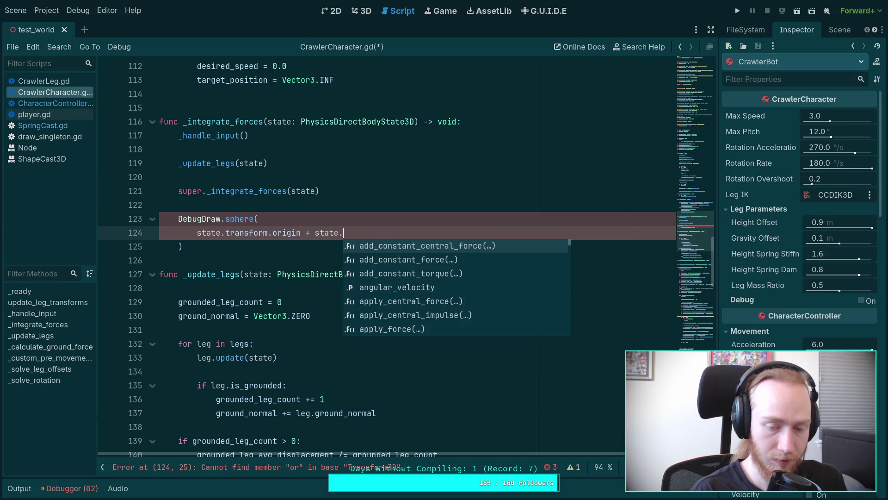
{"action": "key", "text": "Return"}
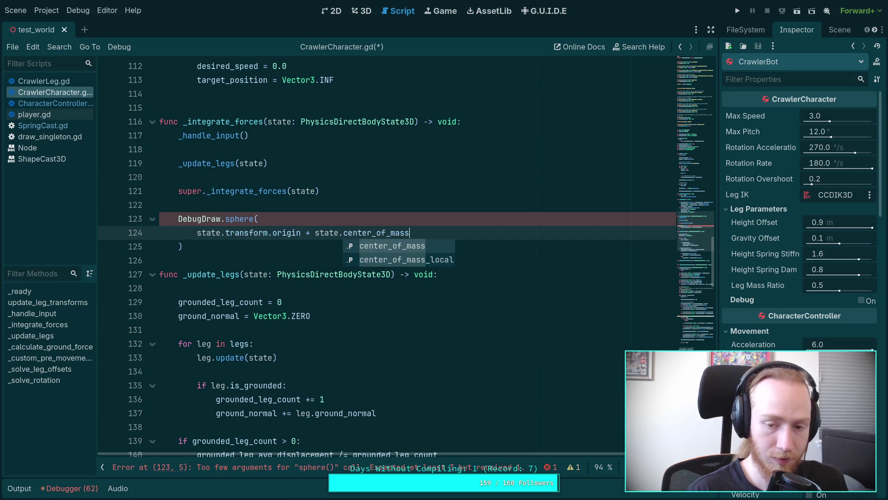
{"action": "key", "text": "Down"}
{"action": "key", "text": "Return"}
{"action": "mouse_move", "coordinate": [404, 236]}
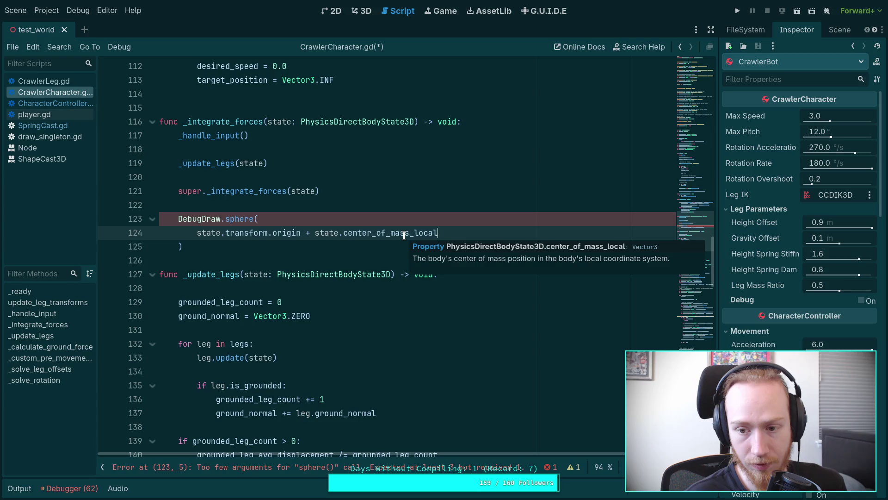
{"action": "key", "text": "shift+Left"}
{"action": "key", "text": "shift+Left"}
{"action": "key", "text": "shift+Left"}
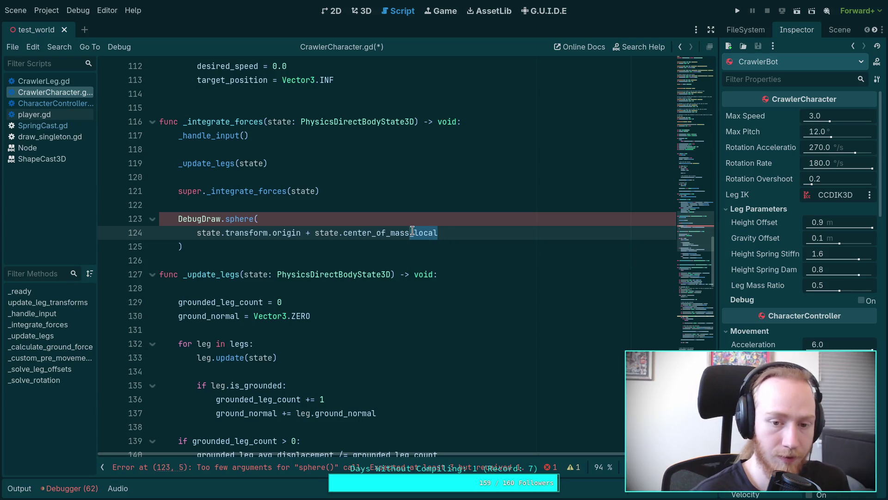
{"action": "key", "text": "BackSpace"}
{"action": "type", "text": ","}
Add the remaining sphere arguments: radius 0.05, Color.RED, id 0 and duration 0.01.
{"action": "key", "text": "Return"}
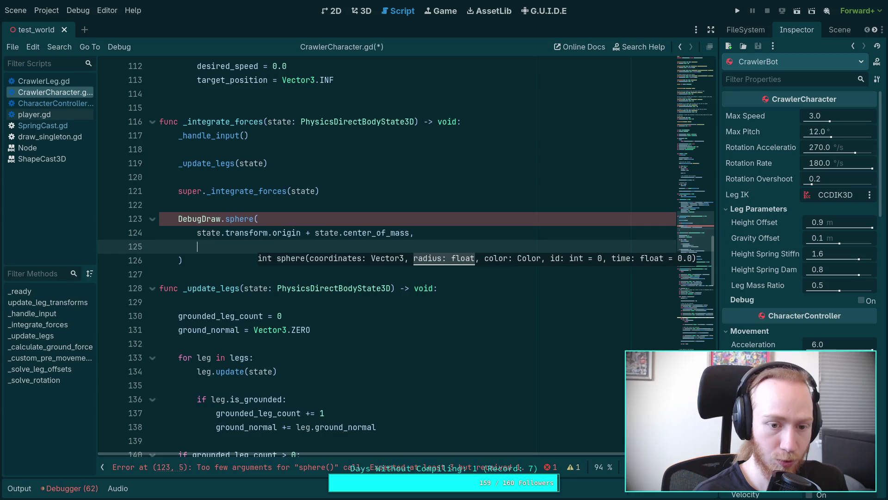
{"action": "type", "text": "0."}
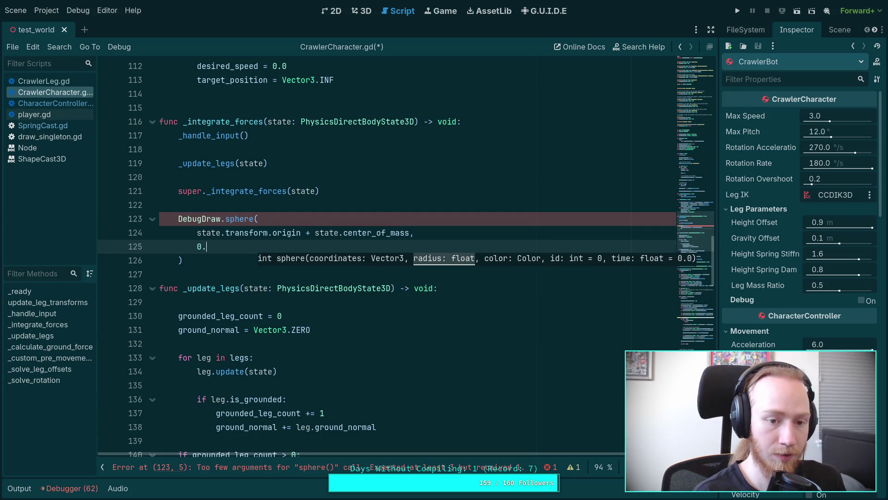
{"action": "type", "text": "05,"}
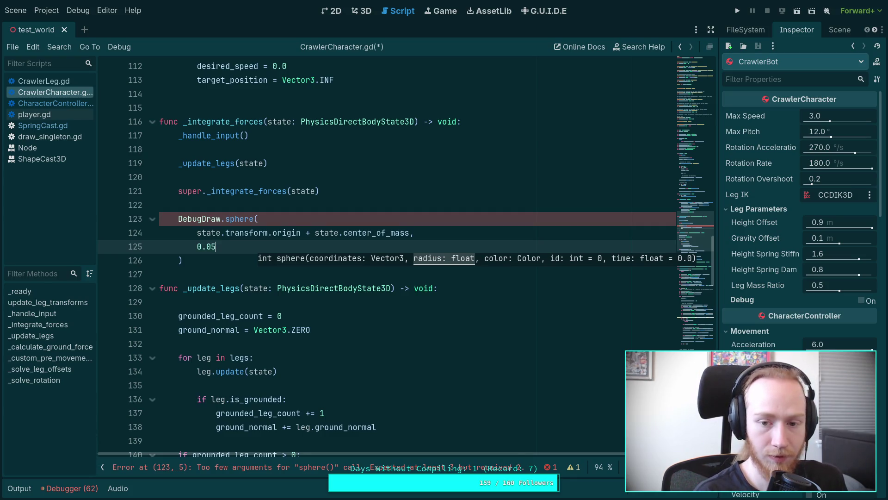
{"action": "key", "text": "Return"}
{"action": "type", "text": "Color."}
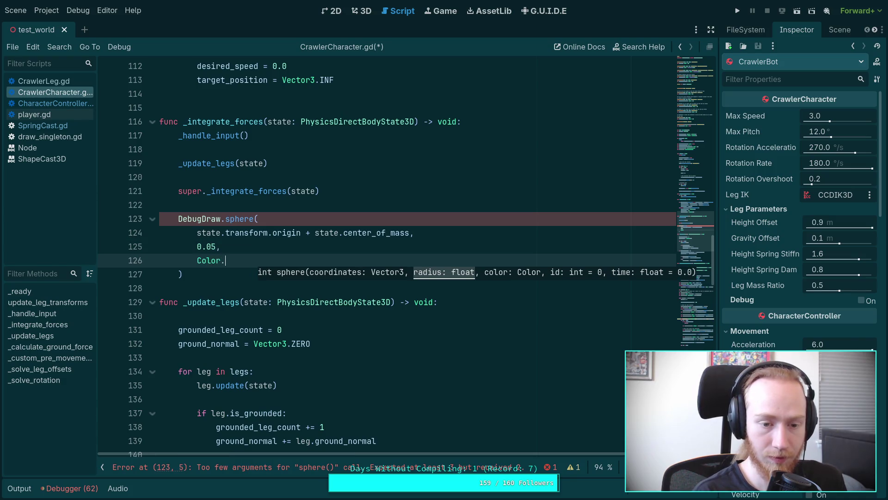
{"action": "type", "text": "RED"}
{"action": "key", "text": "Return"}
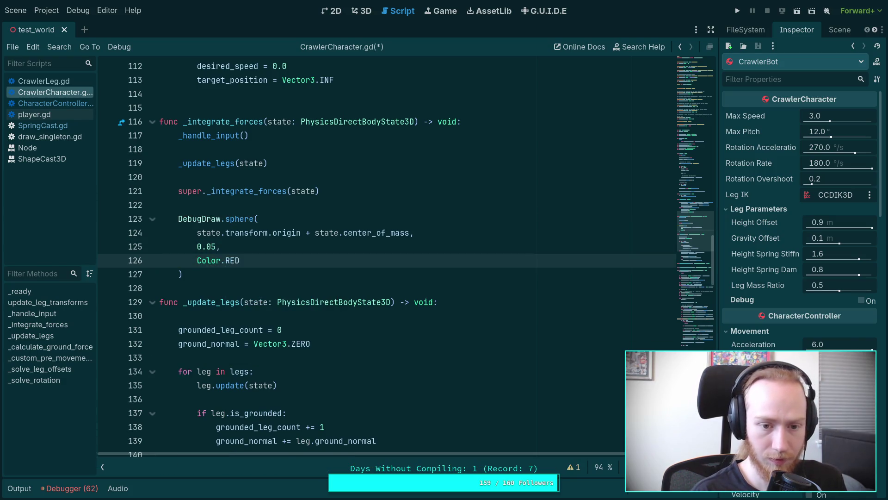
{"action": "type", "text": ","}
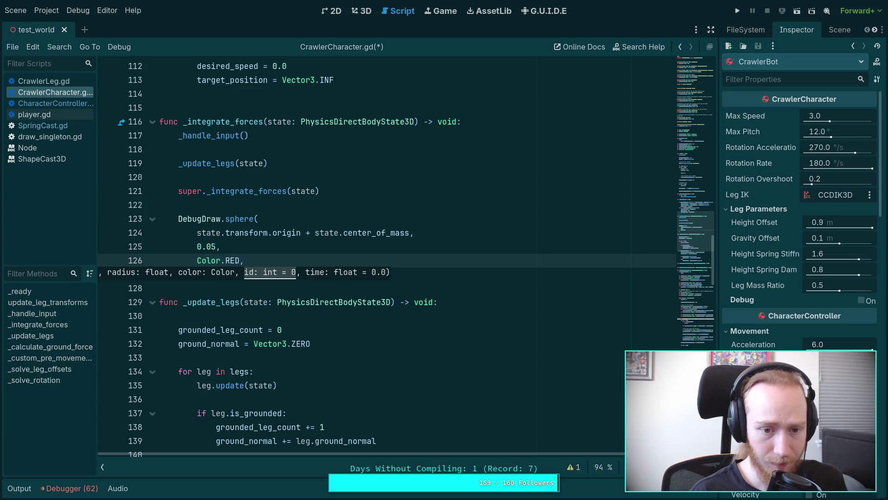
{"action": "key", "text": "Return"}
{"action": "type", "text": "0,"}
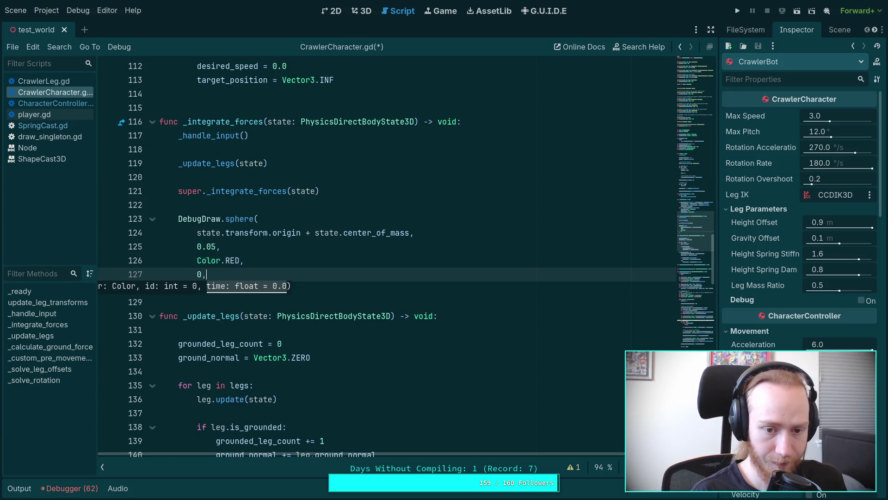
{"action": "key", "text": "Return"}
{"action": "type", "text": "0."}
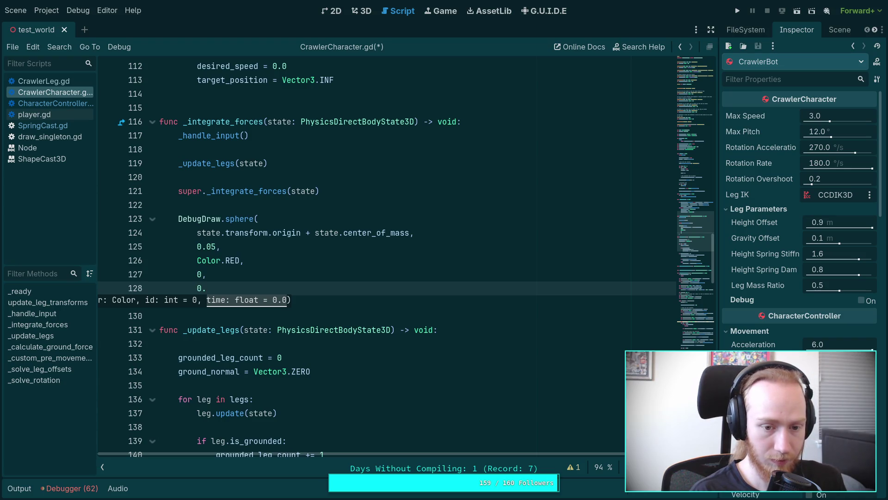
{"action": "type", "text": "01"}
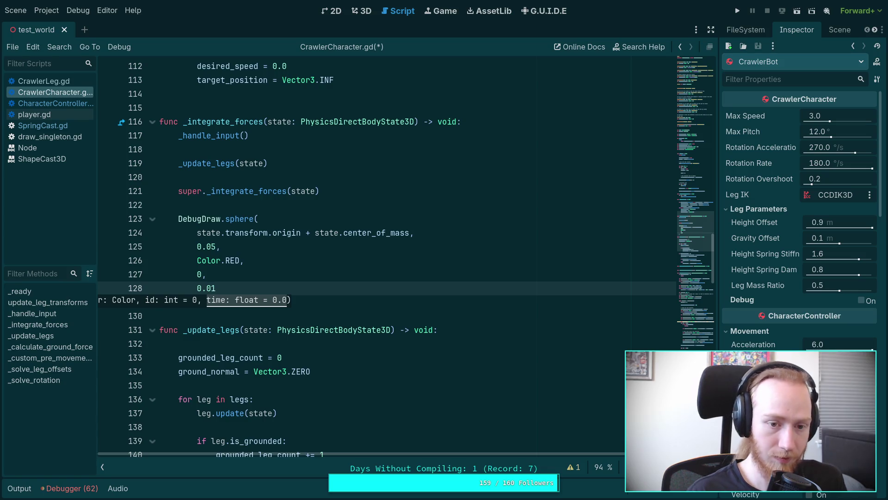
Save the script and jump back to the body_plane line via the minimap.
{"action": "key", "text": "ctrl+s"}
{"action": "scroll", "coordinate": [587, 265], "scroll_direction": "down", "scroll_amount": 5}
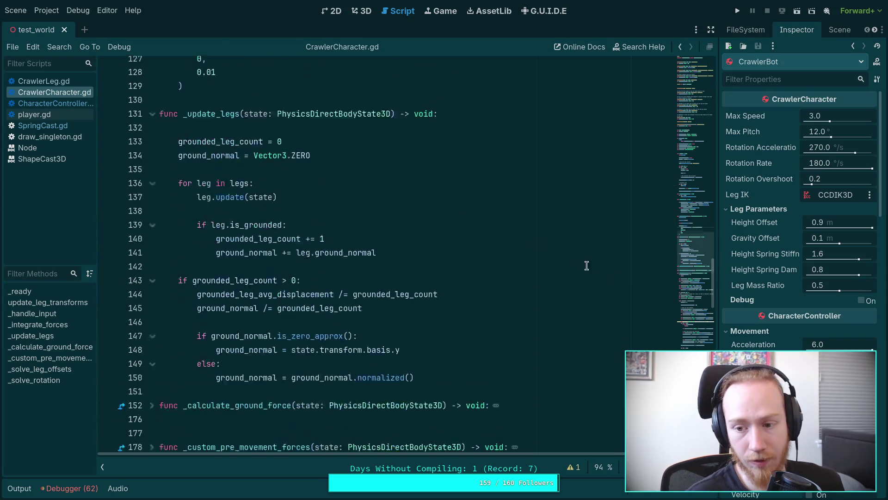
{"action": "left_click", "coordinate": [689, 316]}
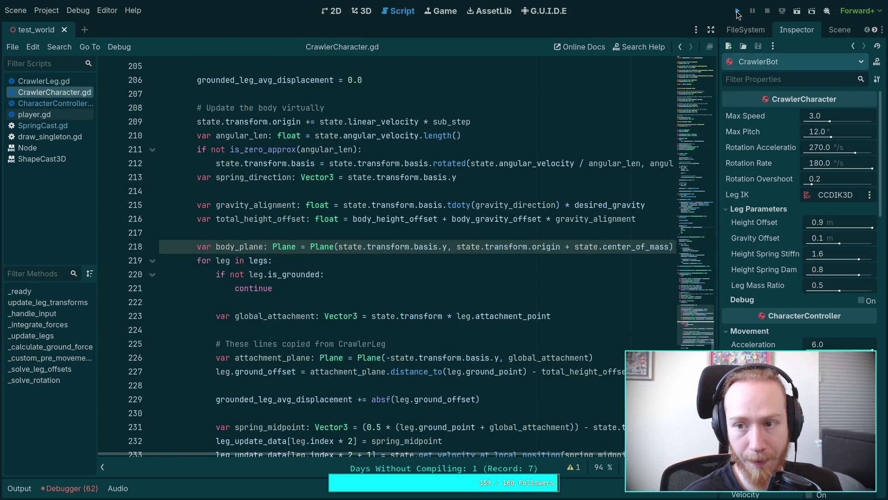
Play the game to see the red centre-of-mass sphere on the crawler, then stop it.
{"action": "left_click", "coordinate": [737, 11]}
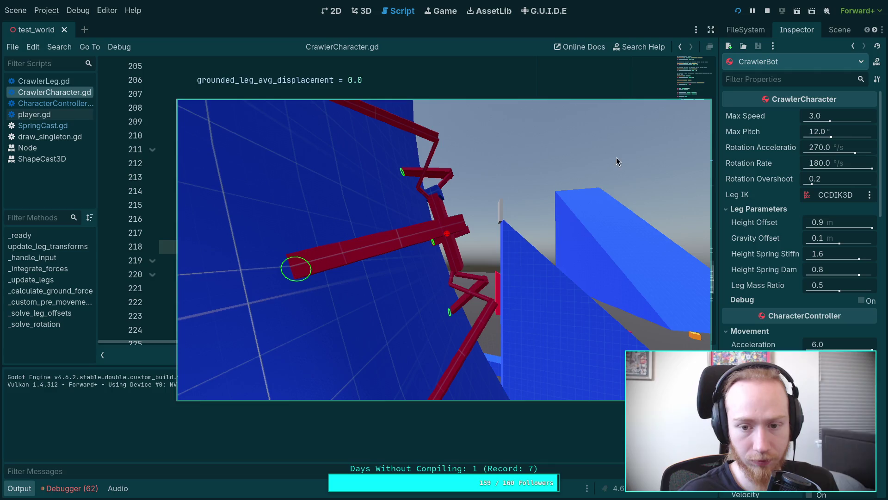
{"action": "left_click", "coordinate": [770, 12]}
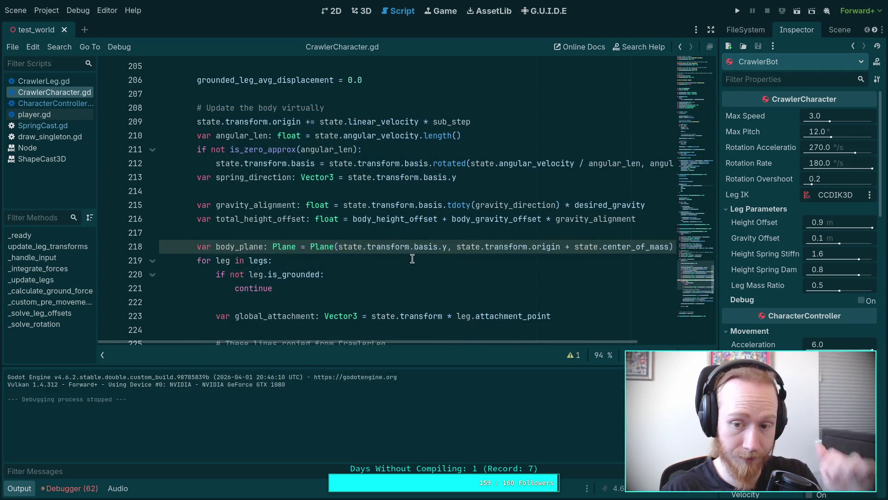
Hide the output panel and delete the DebugDraw.sphere block after super._integrate_forces(state).
{"action": "left_click", "coordinate": [13, 487]}
{"action": "scroll", "coordinate": [307, 287], "scroll_direction": "up", "scroll_amount": 10}
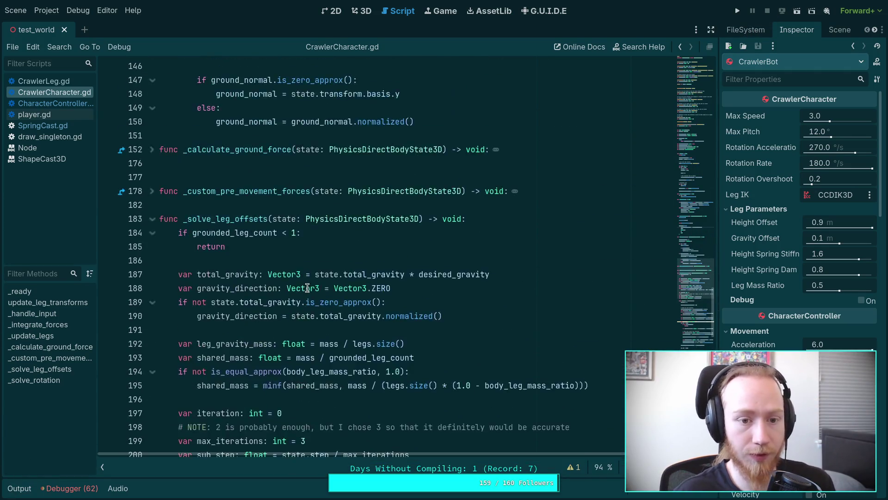
{"action": "scroll", "coordinate": [308, 287], "scroll_direction": "up", "scroll_amount": 11}
{"action": "left_click_drag", "start_coordinate": [222, 295], "coordinate": [132, 191]}
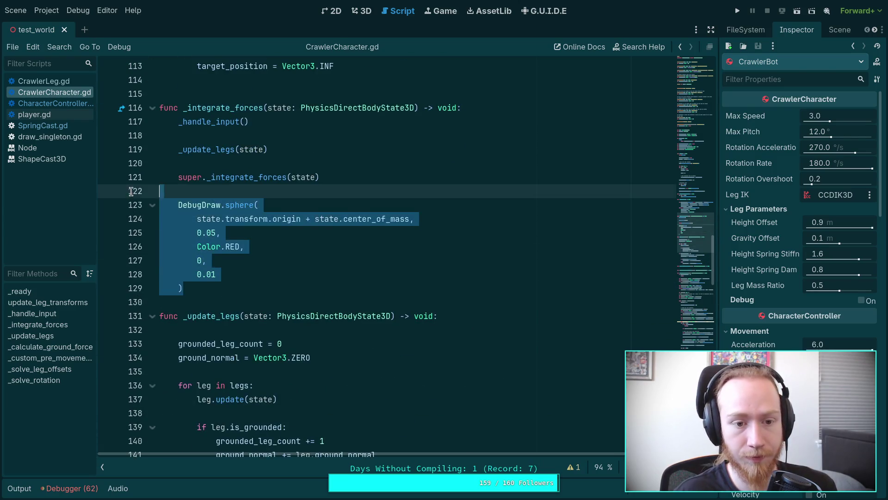
{"action": "key", "text": "BackSpace"}
{"action": "key", "text": "BackSpace"}
{"action": "type", "text": "$"}
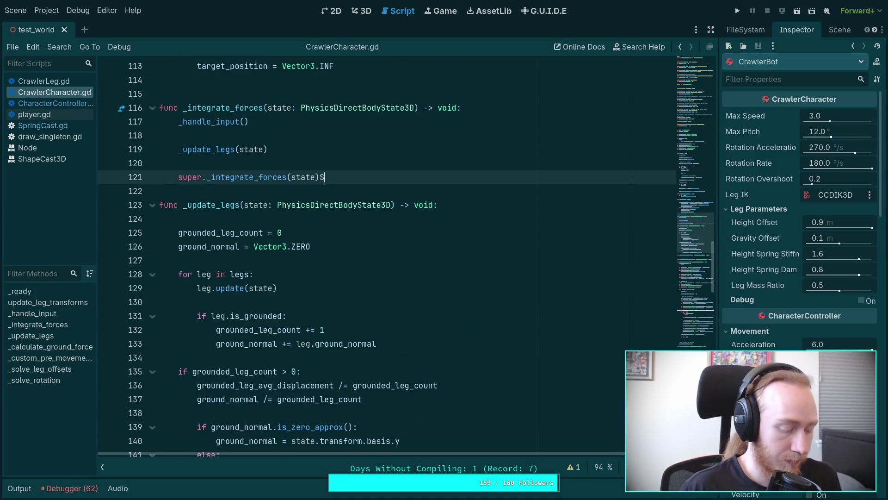
{"action": "key", "text": "BackSpace"}
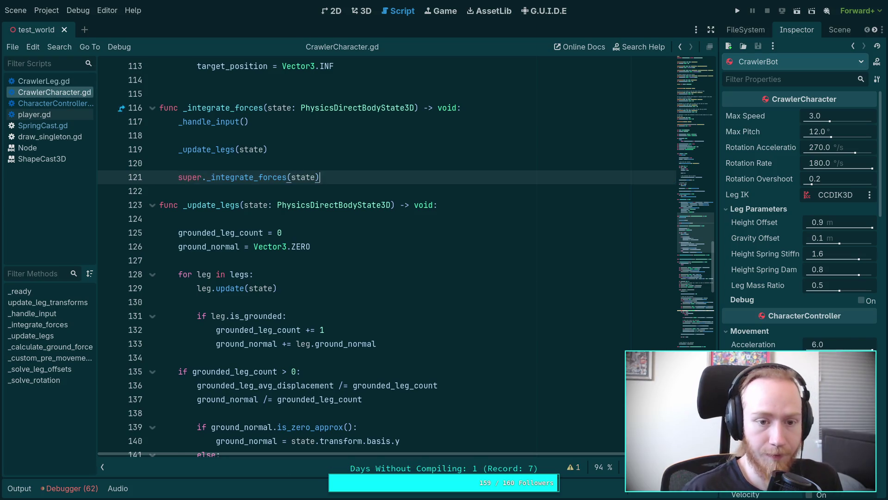
Put the caret on the body_plane line 210 in _calculate_ground_force.
{"action": "scroll", "coordinate": [396, 262], "scroll_direction": "down", "scroll_amount": 6}
{"action": "scroll", "coordinate": [397, 259], "scroll_direction": "up", "scroll_amount": 7}
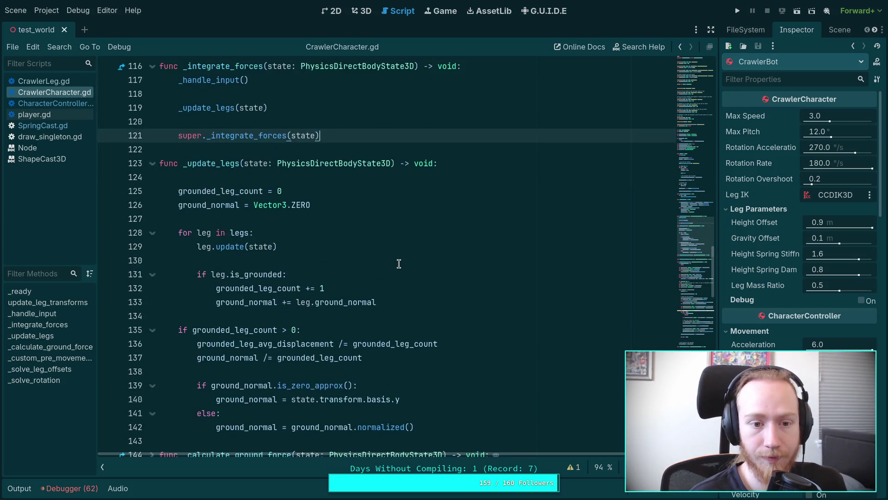
{"action": "scroll", "coordinate": [388, 261], "scroll_direction": "up", "scroll_amount": 3}
{"action": "scroll", "coordinate": [388, 261], "scroll_direction": "down", "scroll_amount": 6}
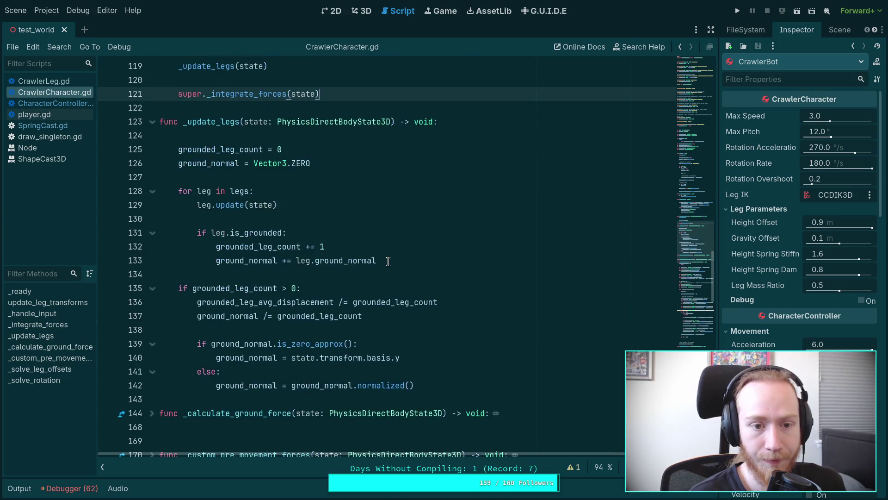
{"action": "scroll", "coordinate": [389, 262], "scroll_direction": "up", "scroll_amount": 3}
{"action": "left_click", "coordinate": [232, 233]}
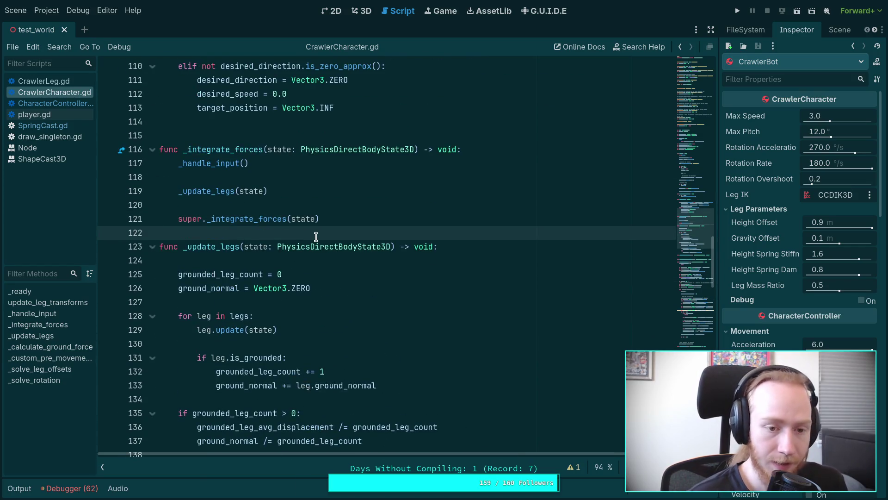
{"action": "scroll", "coordinate": [316, 236], "scroll_direction": "down", "scroll_amount": 20}
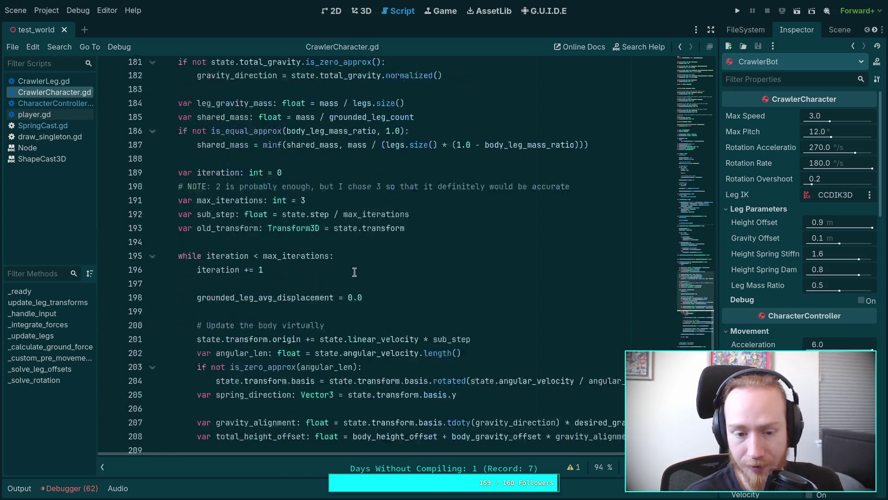
{"action": "left_click", "coordinate": [352, 301]}
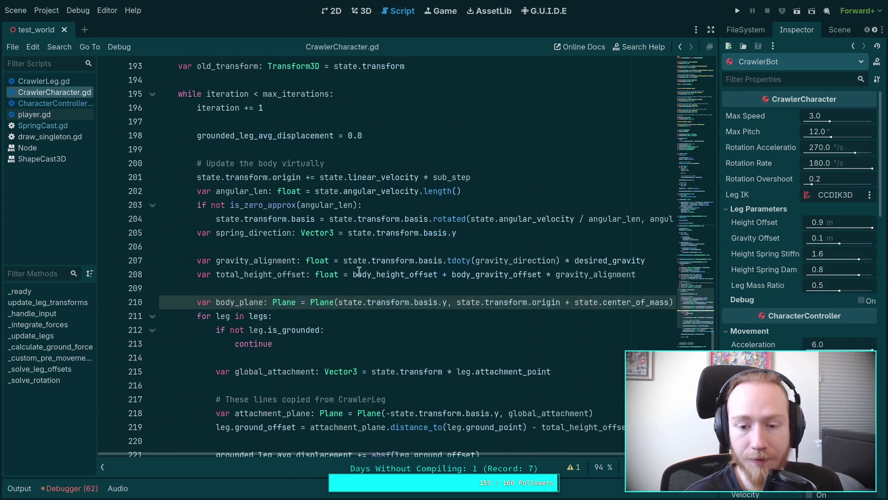
Collapse the script list and examine body_plane's origin + center_of_mass argument on line 210.
{"action": "left_click", "coordinate": [103, 467]}
{"action": "left_click", "coordinate": [625, 307]}
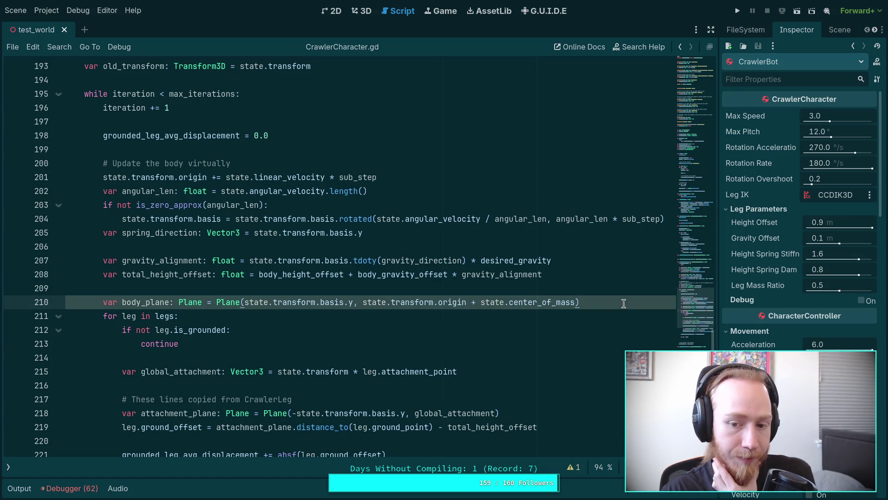
{"action": "left_click_drag", "start_coordinate": [364, 302], "coordinate": [569, 301]}
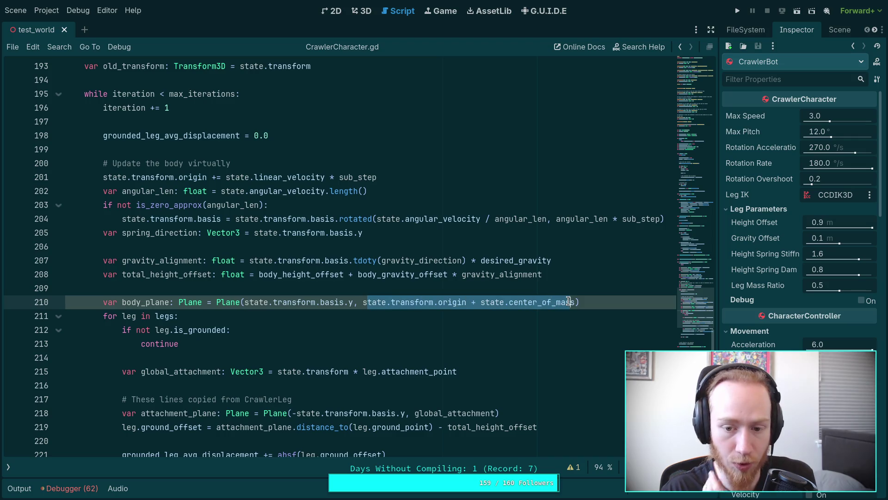
{"action": "left_click", "coordinate": [557, 302]}
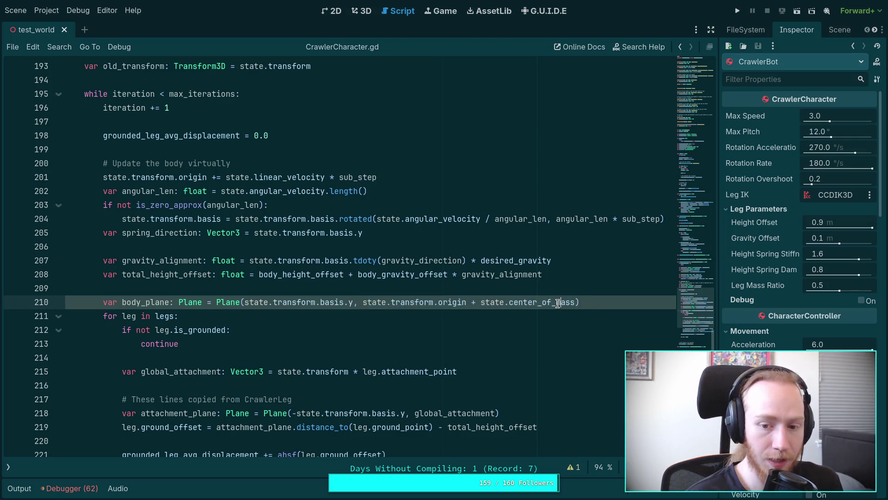
{"action": "double_click", "coordinate": [510, 302]}
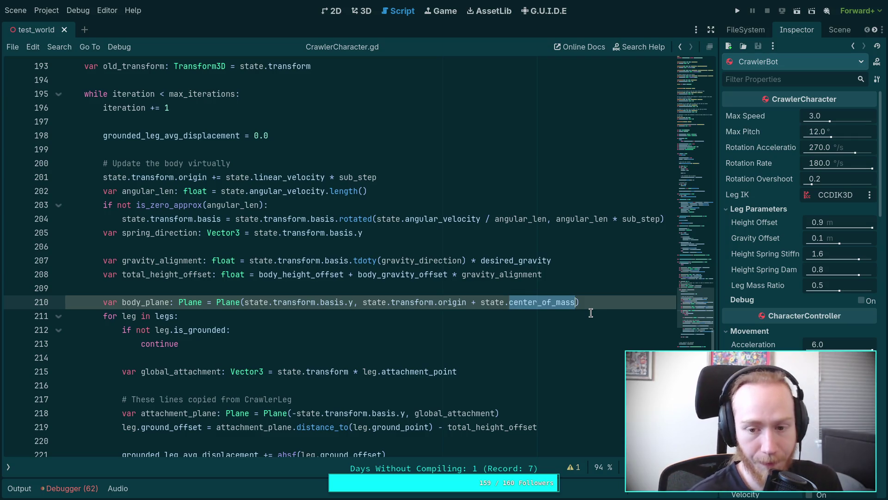
{"action": "scroll", "coordinate": [314, 313], "scroll_direction": "down", "scroll_amount": 1}
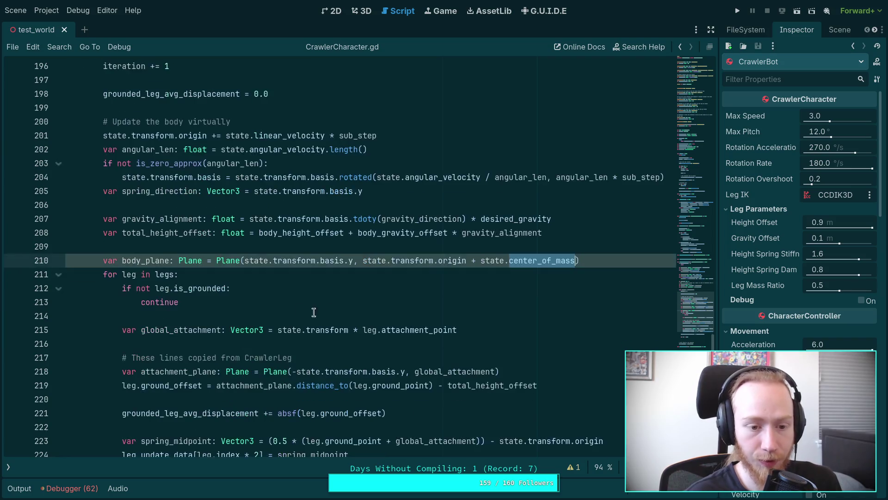
{"action": "scroll", "coordinate": [192, 277], "scroll_direction": "down", "scroll_amount": 2}
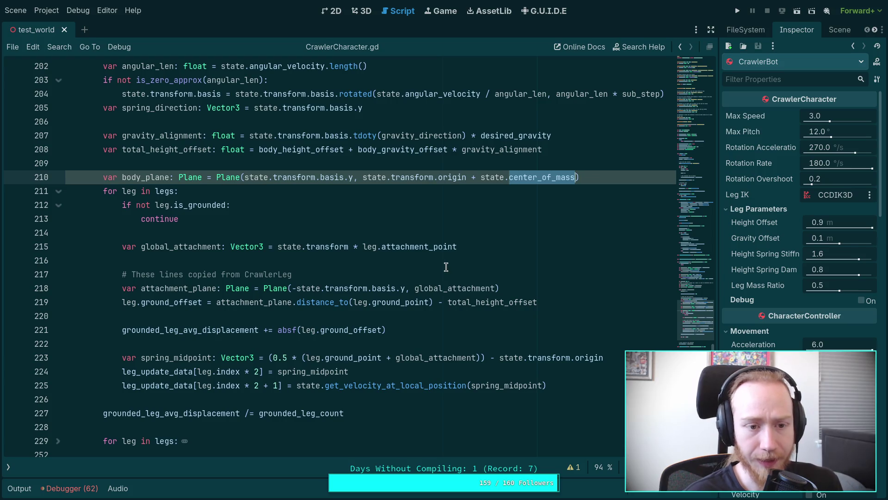
After line 210 add 'var poly_front_index: int = 0' and 'leg_polygon.clear()'.
{"action": "left_click", "coordinate": [609, 176]}
{"action": "key", "text": "Return"}
{"action": "type", "text": "va"}
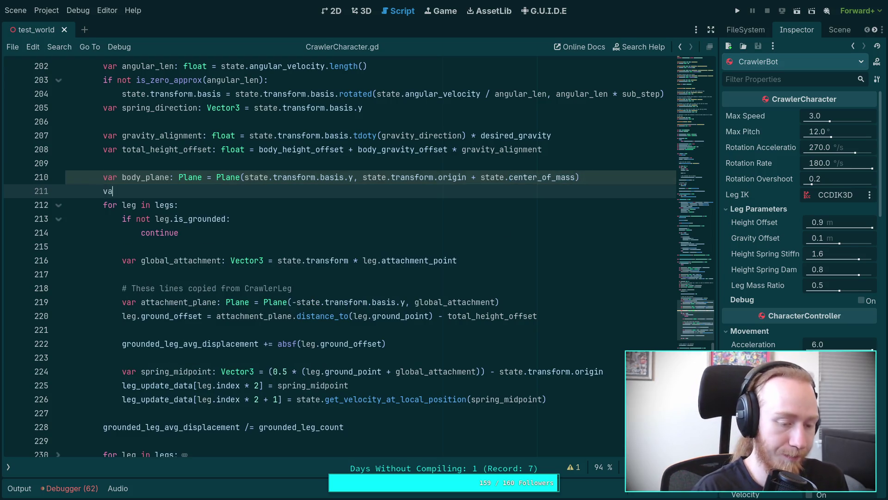
{"action": "type", "text": "r gr"}
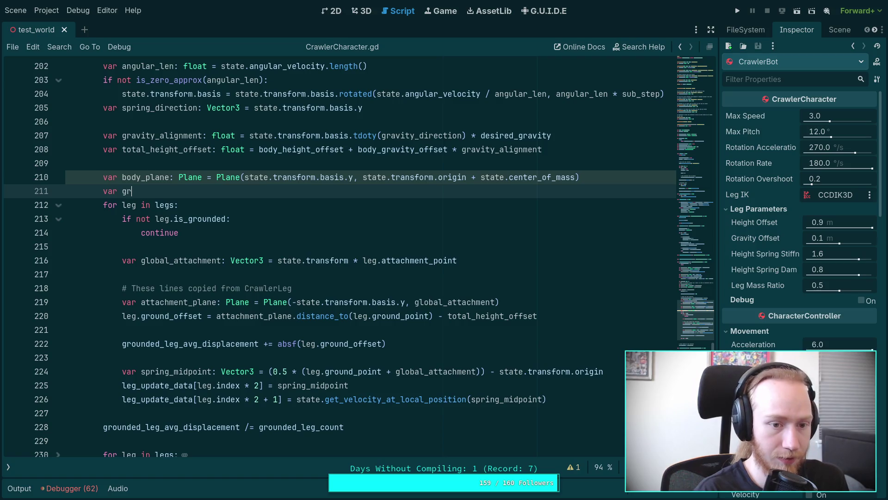
{"action": "key", "text": "BackSpace"}
{"action": "key", "text": "BackSpace"}
{"action": "type", "text": "poly_front_index: "}
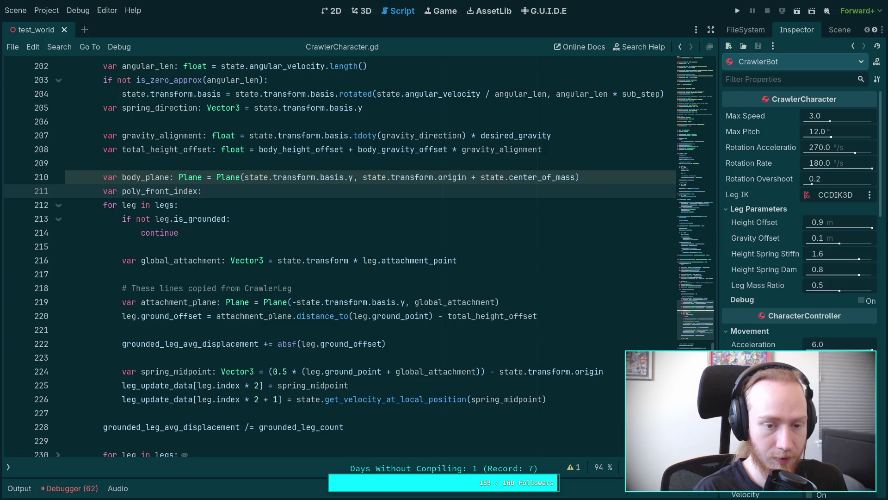
{"action": "type", "text": "int = 0"}
{"action": "key", "text": "Return"}
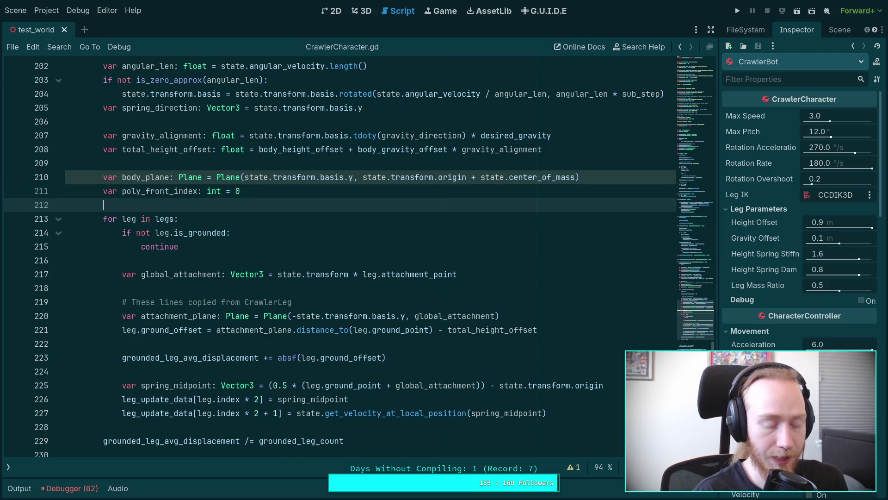
{"action": "type", "text": "leg_p"}
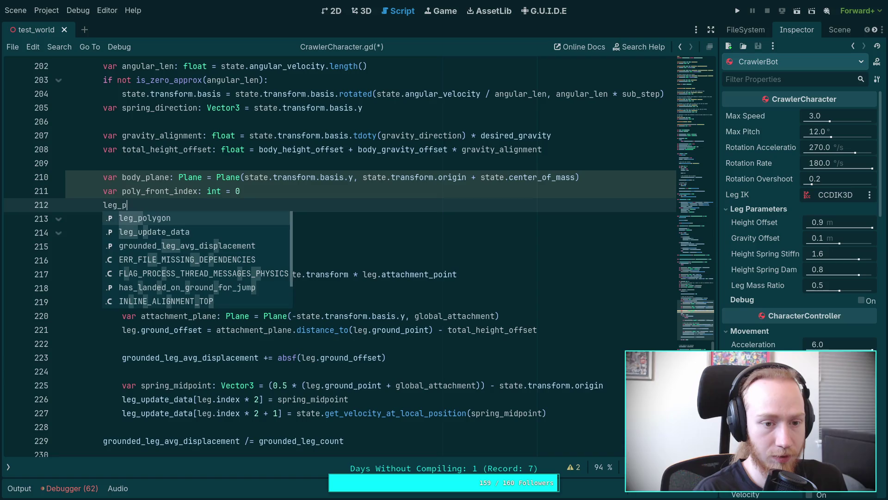
{"action": "key", "text": "Return"}
{"action": "type", "text": ".cl"}
{"action": "key", "text": "Return"}
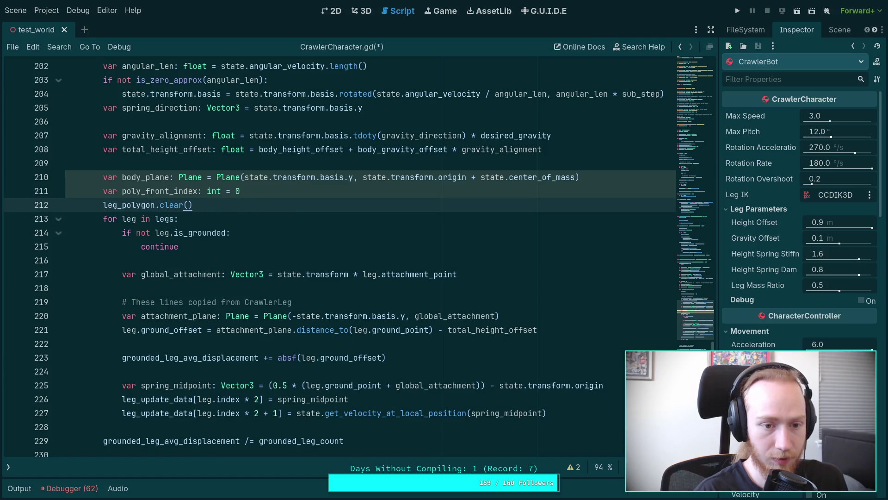
Insert blank lines after the leg_update_data velocity assignment on line 227.
{"action": "scroll", "coordinate": [409, 350], "scroll_direction": "down", "scroll_amount": 1}
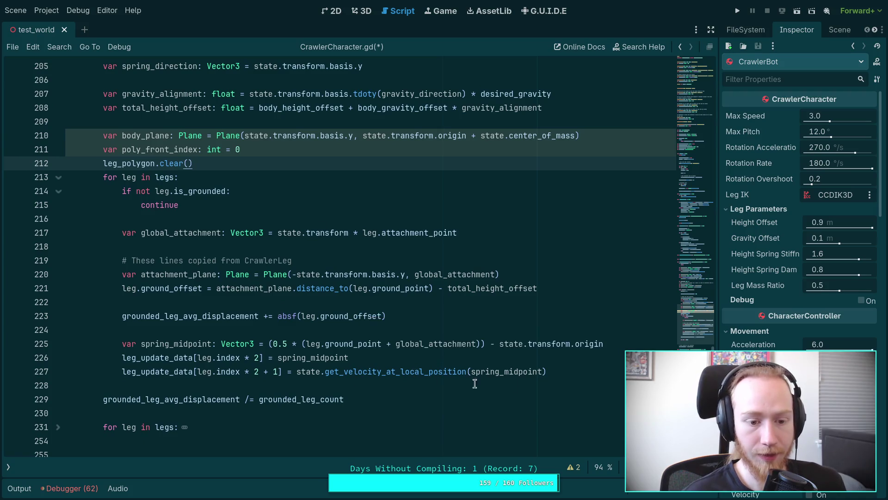
{"action": "left_click", "coordinate": [581, 372]}
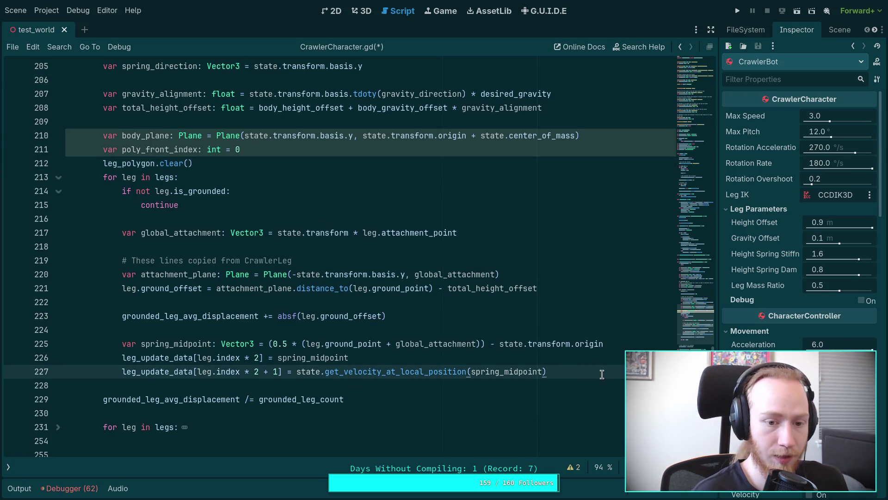
{"action": "key", "text": "Return"}
{"action": "key", "text": "Return"}
{"action": "scroll", "coordinate": [421, 339], "scroll_direction": "down", "scroll_amount": 1}
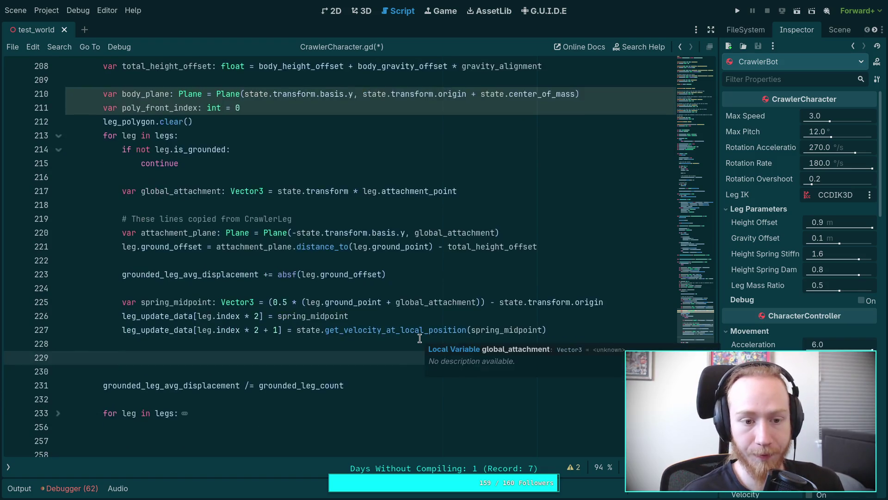
{"action": "scroll", "coordinate": [414, 348], "scroll_direction": "up", "scroll_amount": 1}
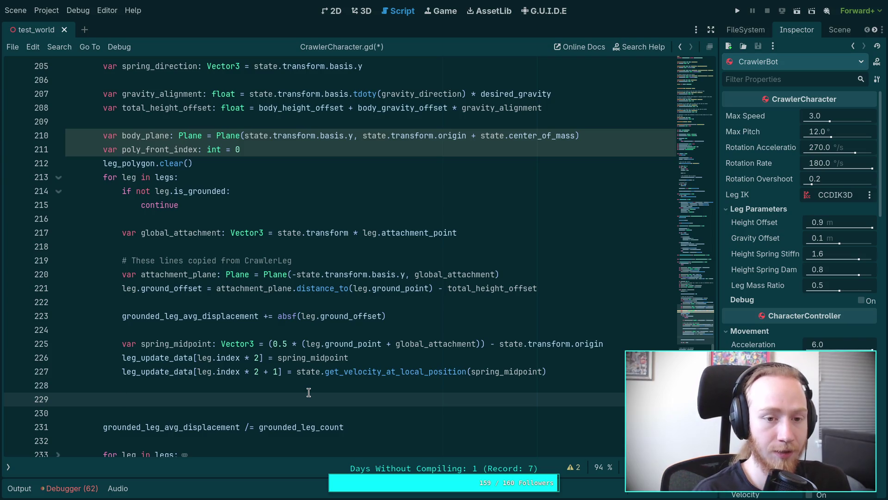
Write an 'if leg.is_left' / 'else:' branch, each body holding pass.
{"action": "type", "text": "if leg."}
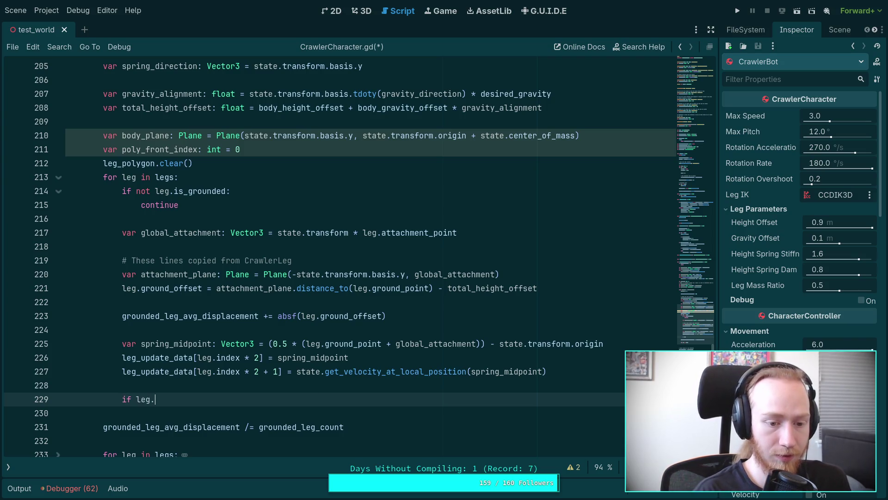
{"action": "type", "text": "is_left:"}
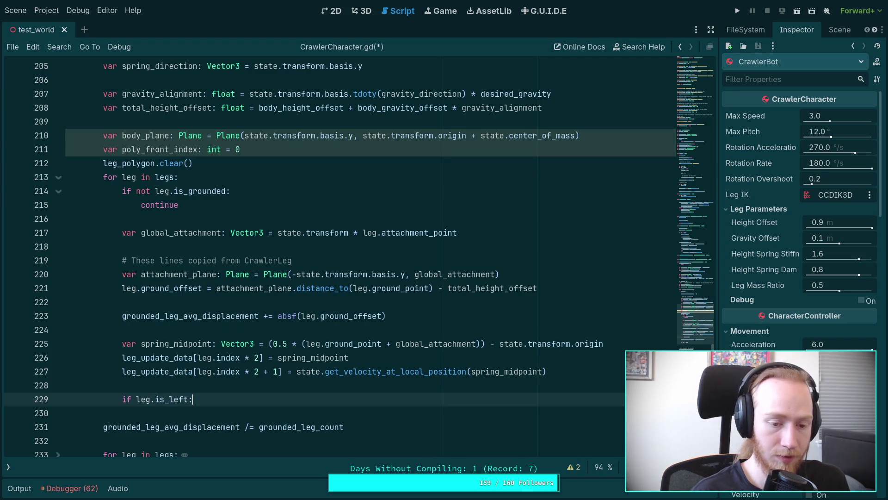
{"action": "key", "text": "Return"}
{"action": "type", "text": "pass"}
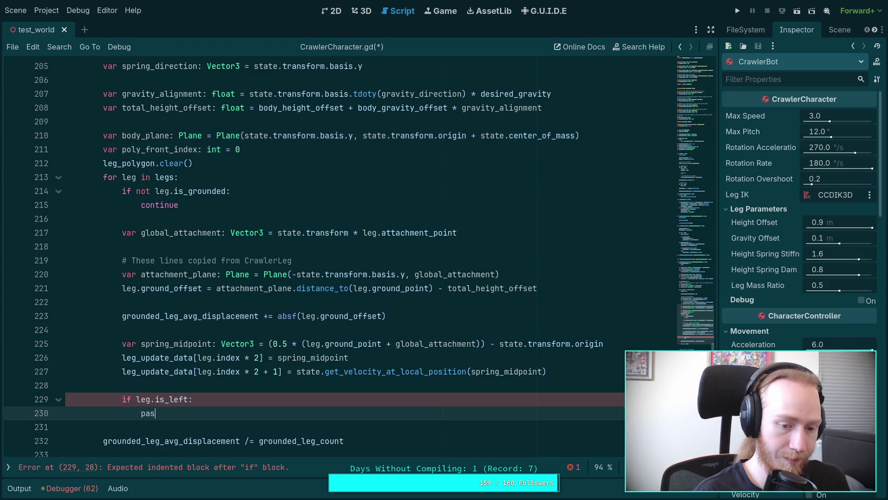
{"action": "key", "text": "Return"}
{"action": "type", "text": "else:"}
{"action": "key", "text": "Return"}
{"action": "type", "text": "pass"}
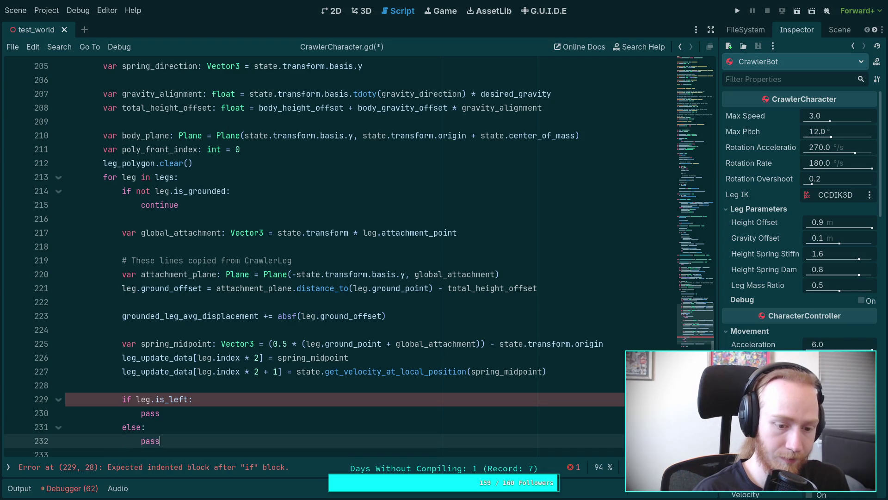
Above the check, declare 'var polygon_point: Vector2 = body_plane'.
{"action": "key", "text": "Up"}
{"action": "key", "text": "Up"}
{"action": "key", "text": "Up"}
{"action": "key", "text": "Down"}
{"action": "key", "text": "Down"}
{"action": "key", "text": "Down"}
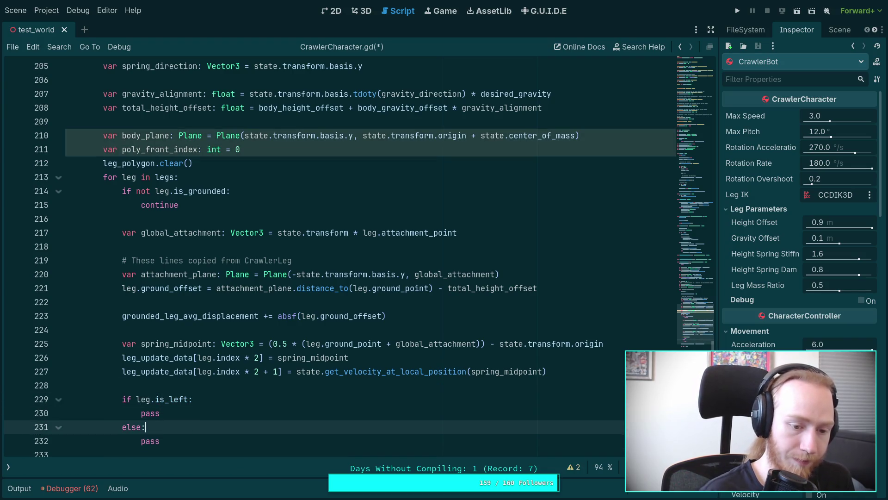
{"action": "key", "text": "Up"}
{"action": "key", "text": "Up"}
{"action": "key", "text": "Up"}
{"action": "key", "text": "Return"}
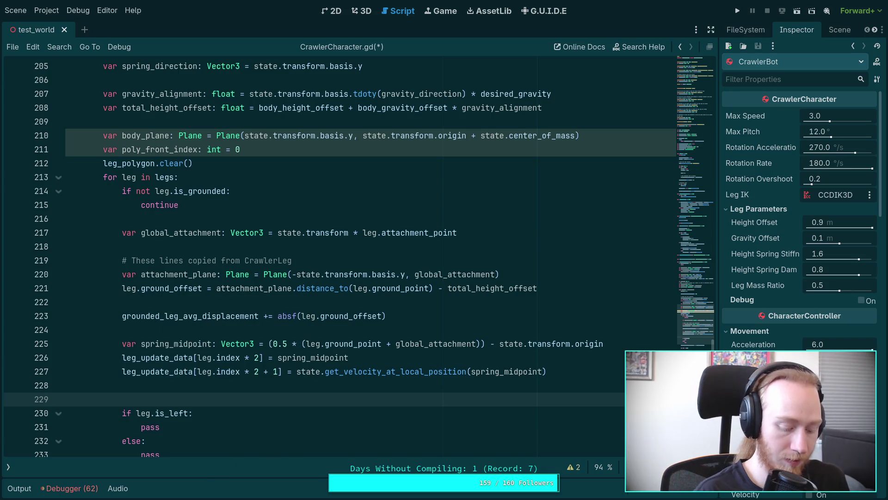
{"action": "type", "text": "var"}
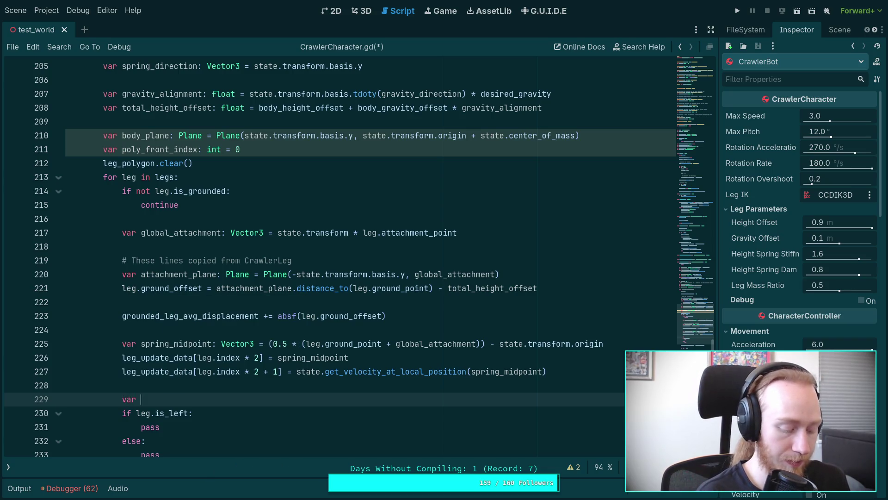
{"action": "type", "text": "poly"}
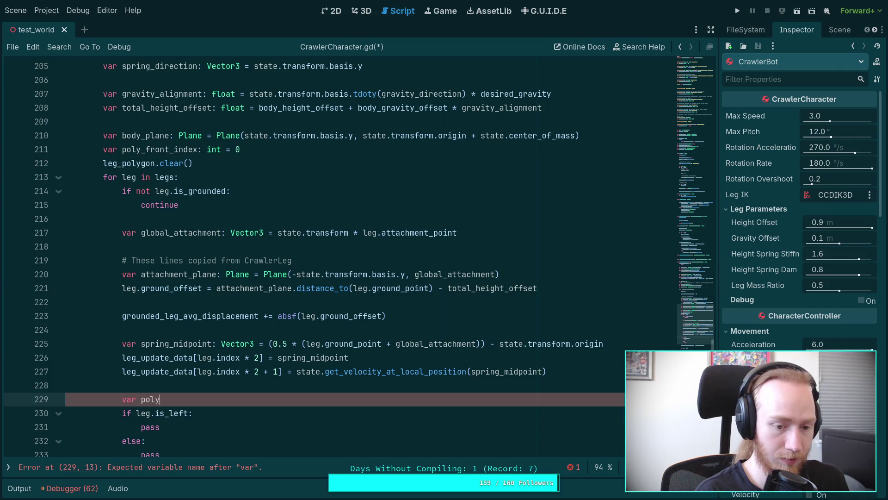
{"action": "type", "text": "gon_point: Vector3"}
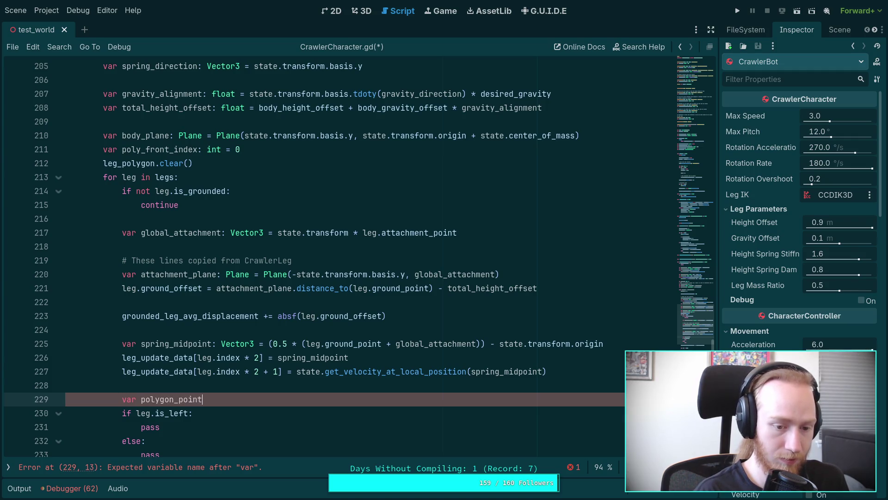
{"action": "key", "text": "BackSpace"}
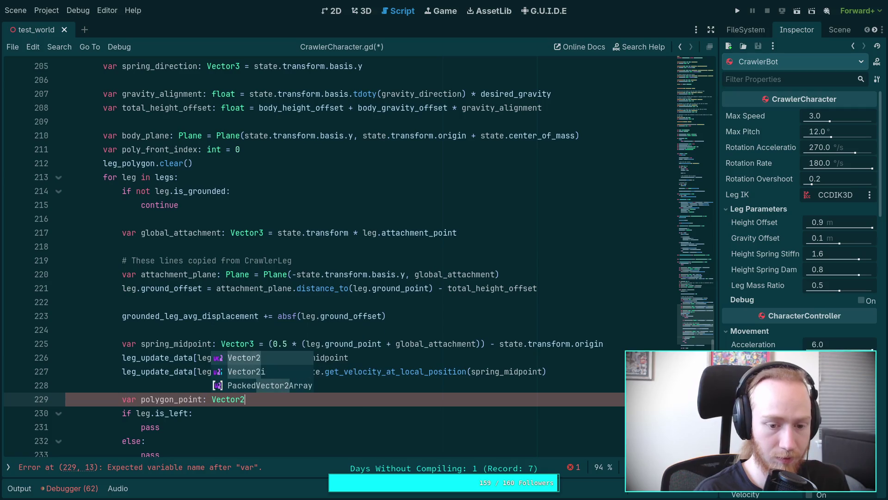
{"action": "type", "text": "2 ="}
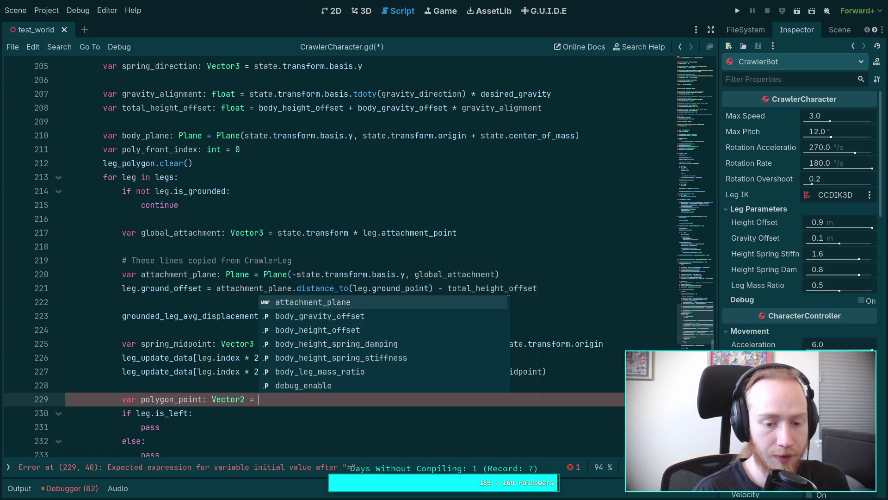
{"action": "type", "text": "pla"}
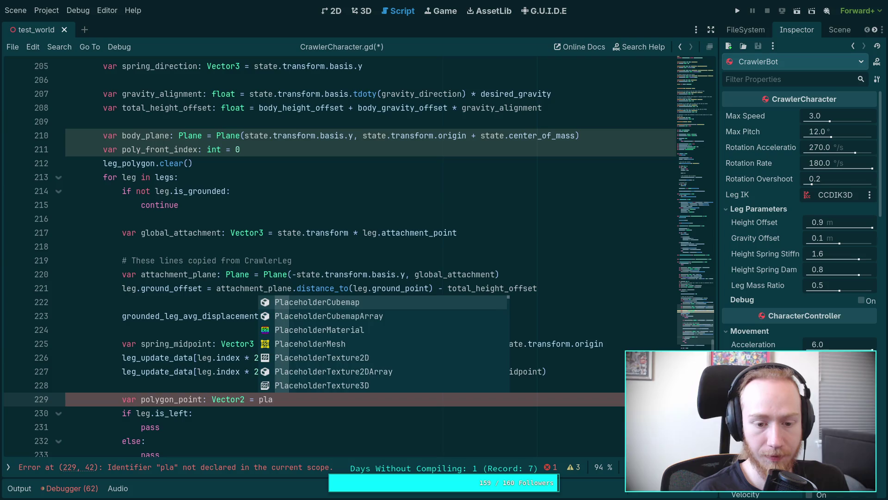
{"action": "type", "text": "ne"}
{"action": "key", "text": "BackSpace"}
{"action": "key", "text": "BackSpace"}
{"action": "key", "text": "BackSpace"}
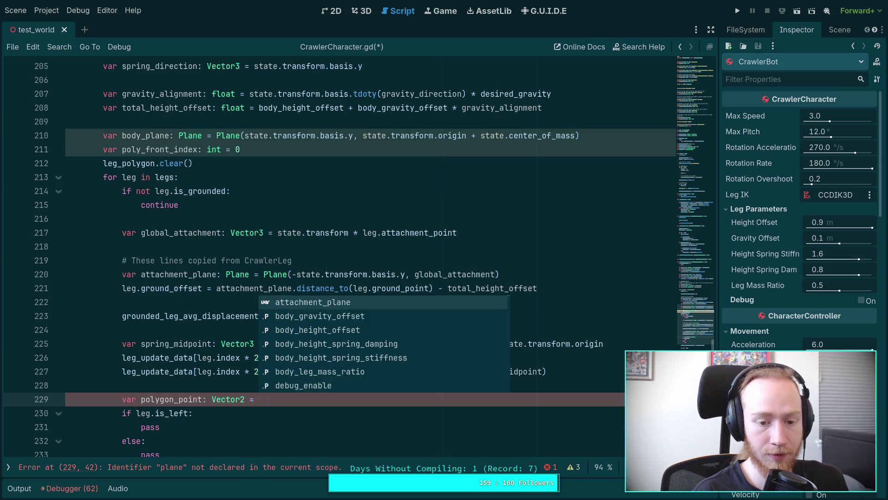
{"action": "type", "text": "body"}
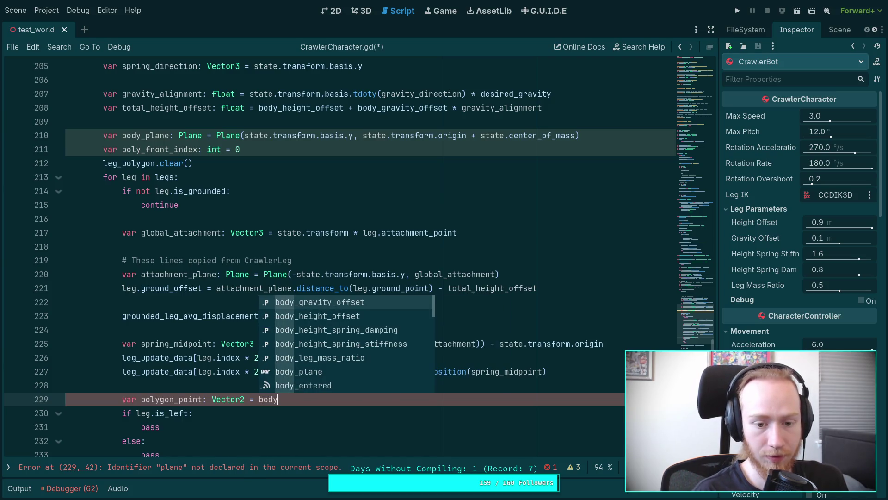
{"action": "key", "text": "Down"}
{"action": "key", "text": "Down"}
{"action": "key", "text": "Down"}
{"action": "key", "text": "Return"}
Complete it as body_plane.project(), then consult Geometry2D docs and switch to Neovim.
{"action": "type", "text": "."}
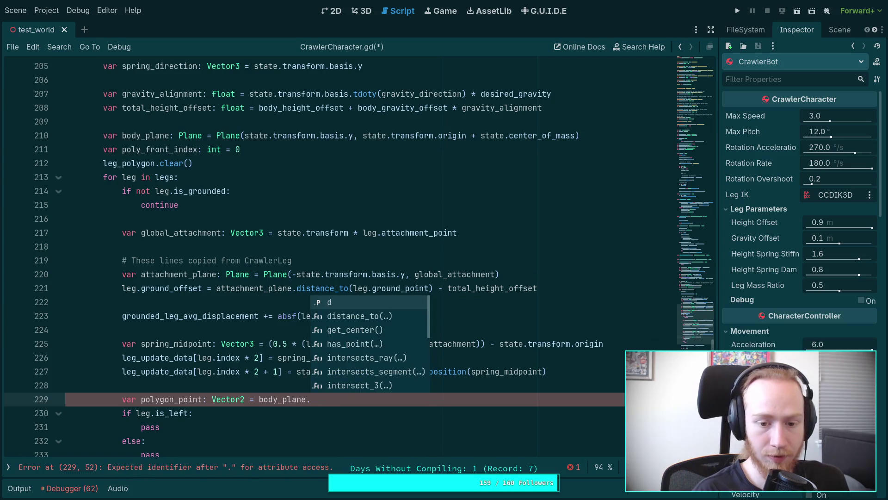
{"action": "key", "text": "Down"}
{"action": "key", "text": "Down"}
{"action": "key", "text": "Down"}
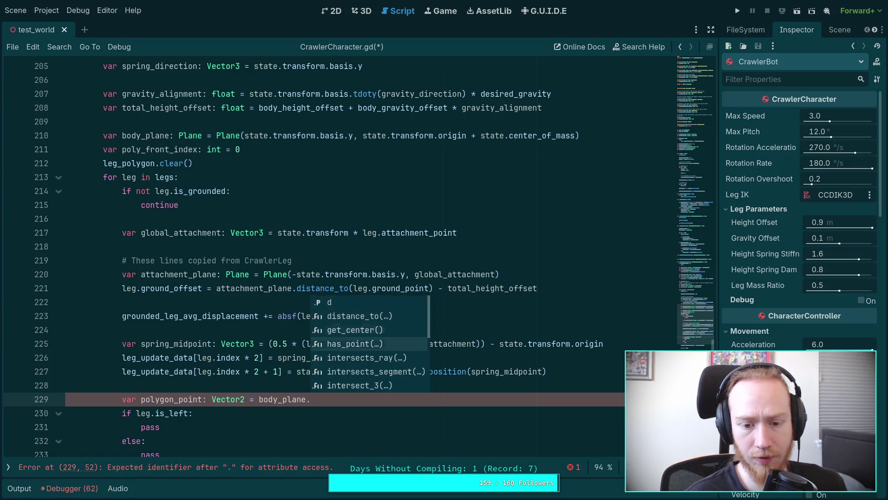
{"action": "key", "text": "Down"}
{"action": "key", "text": "Down"}
{"action": "key", "text": "Down"}
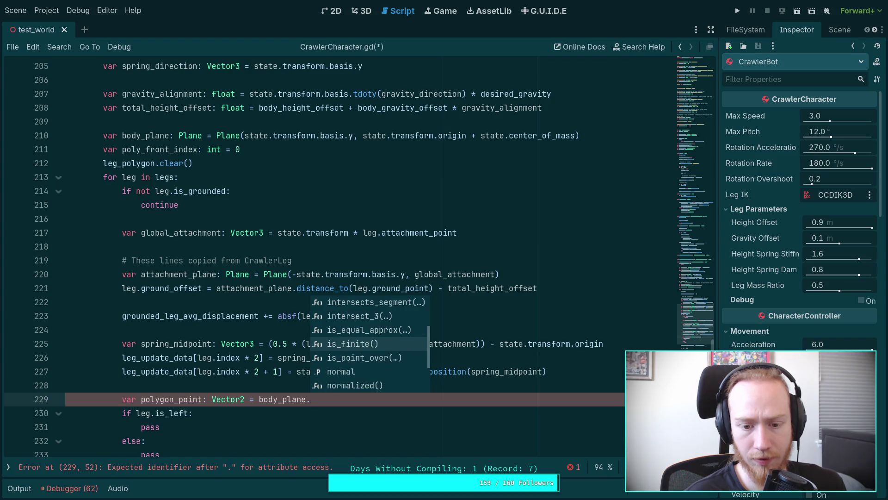
{"action": "key", "text": "Down"}
{"action": "key", "text": "Down"}
{"action": "key", "text": "Down"}
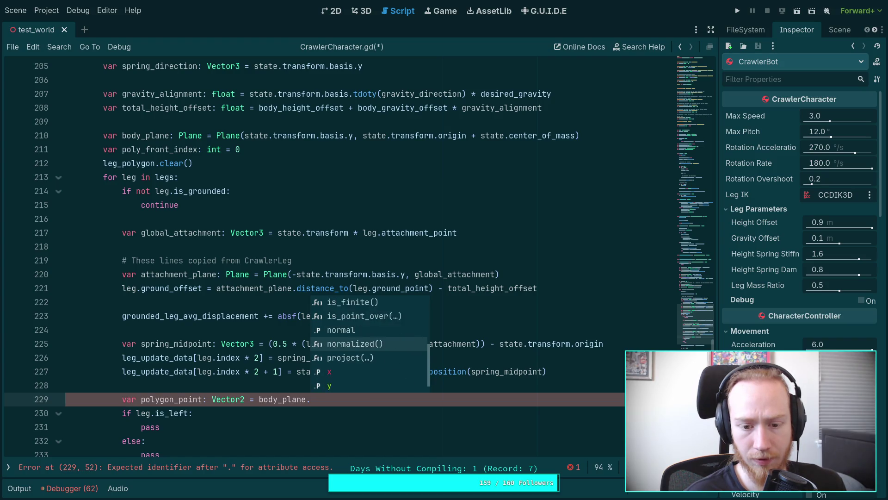
{"action": "key", "text": "Return"}
{"action": "mouse_move", "coordinate": [325, 400]}
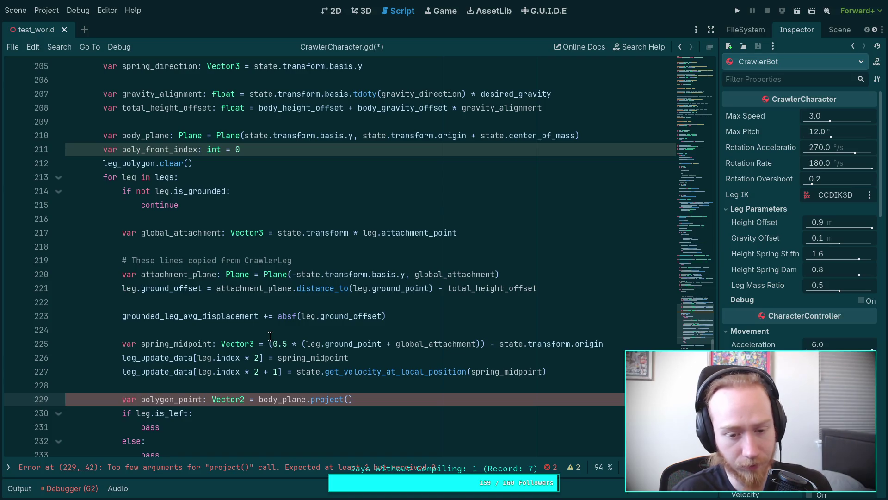
{"action": "key", "text": "alt+Tab"}
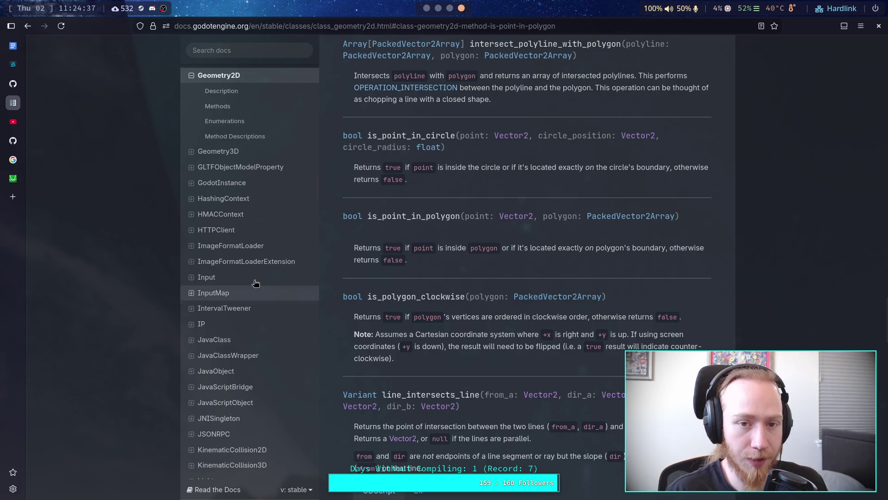
{"action": "left_click", "coordinate": [439, 7]}
Open plane.h from the neo-tree file list and scroll through its declarations.
{"action": "scroll", "coordinate": [116, 298], "scroll_direction": "down", "scroll_amount": 2}
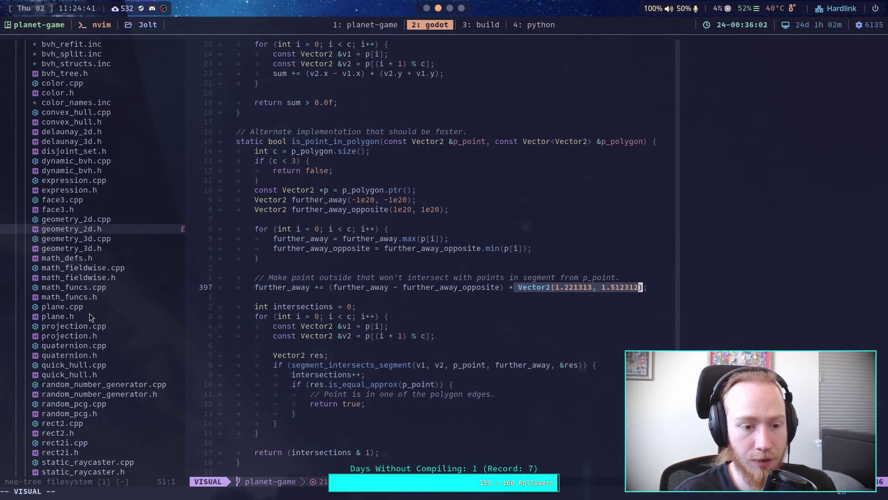
{"action": "left_click", "coordinate": [90, 315]}
{"action": "double_click", "coordinate": [89, 313]}
{"action": "scroll", "coordinate": [449, 355], "scroll_direction": "down", "scroll_amount": 10}
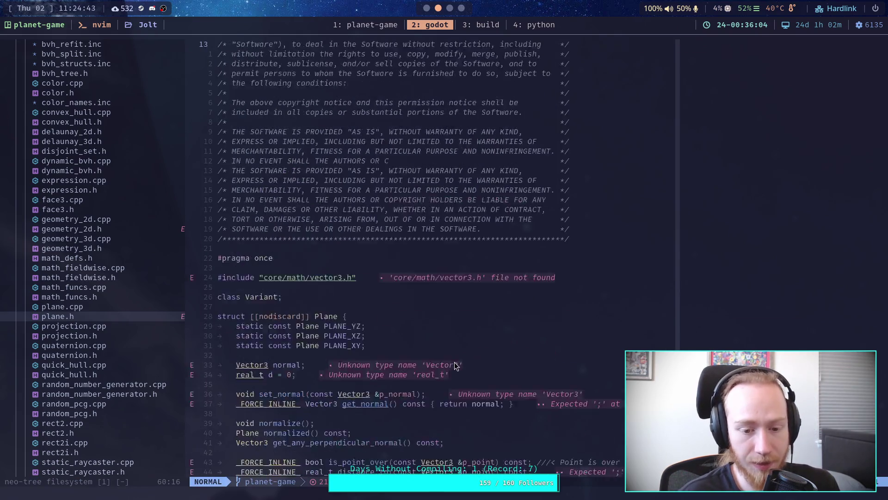
{"action": "scroll", "coordinate": [449, 355], "scroll_direction": "down", "scroll_amount": 4}
{"action": "scroll", "coordinate": [455, 357], "scroll_direction": "down", "scroll_amount": 12}
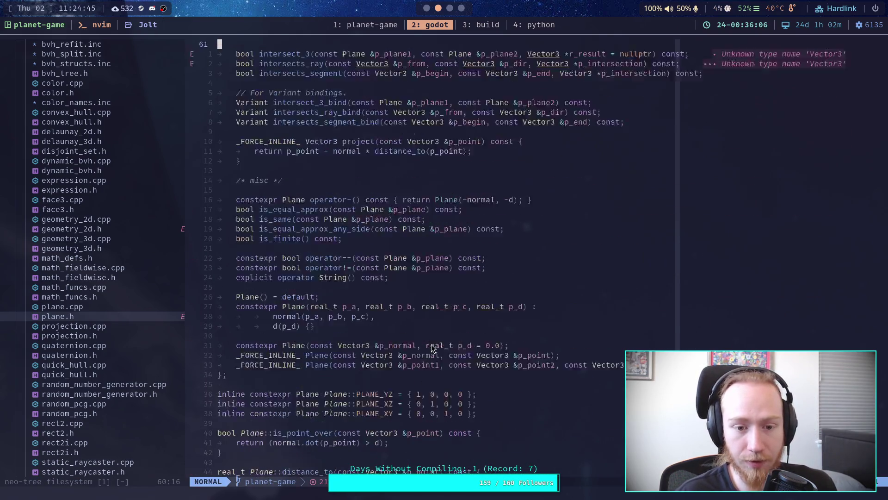
{"action": "scroll", "coordinate": [332, 314], "scroll_direction": "down", "scroll_amount": 12}
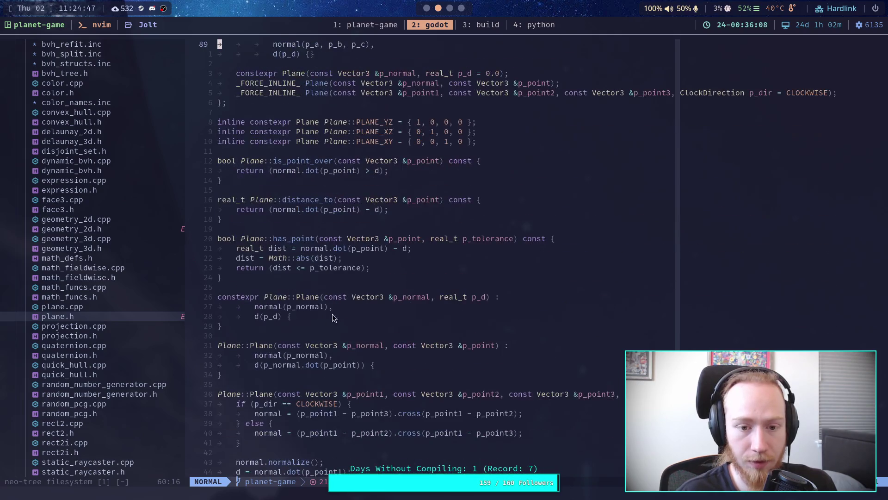
{"action": "scroll", "coordinate": [374, 326], "scroll_direction": "up", "scroll_amount": 3}
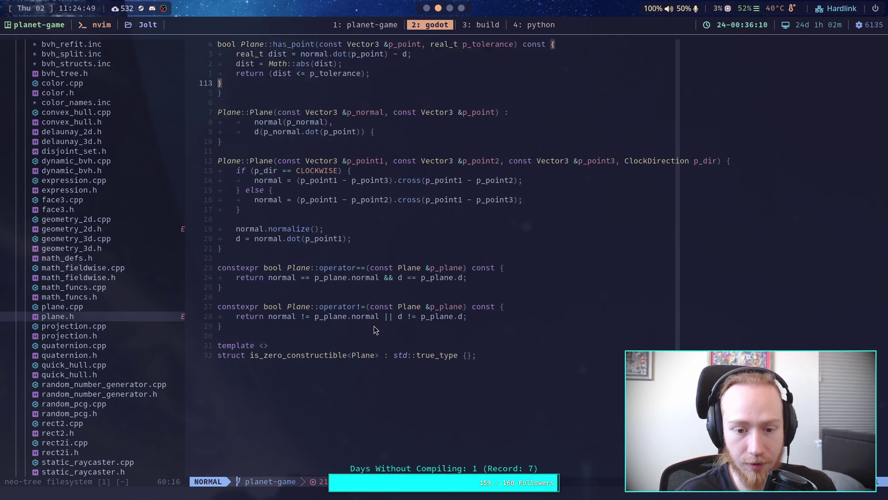
Open plane.cpp and scroll through the Plane method implementations.
{"action": "double_click", "coordinate": [96, 306]}
{"action": "scroll", "coordinate": [370, 315], "scroll_direction": "down", "scroll_amount": 10}
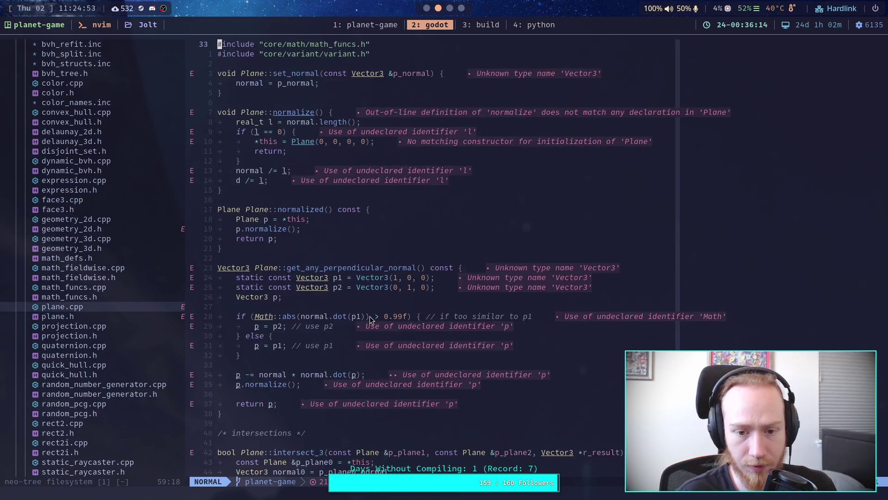
{"action": "scroll", "coordinate": [370, 318], "scroll_direction": "down", "scroll_amount": 20}
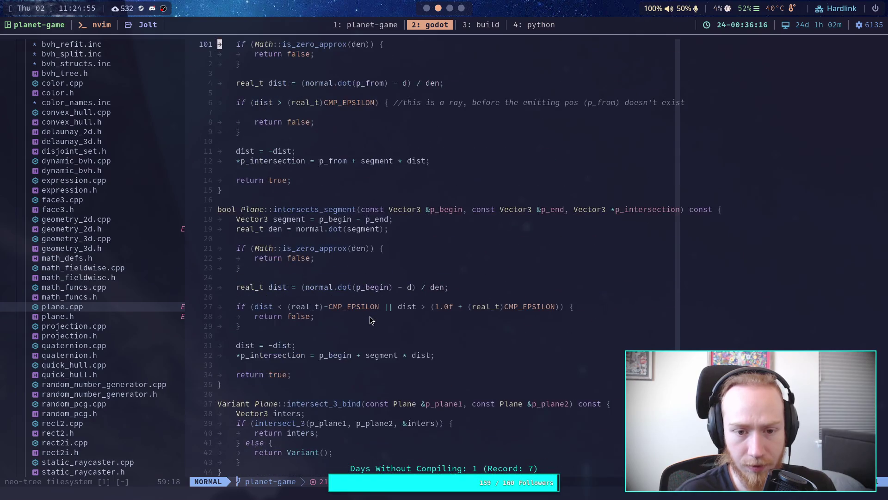
{"action": "scroll", "coordinate": [370, 317], "scroll_direction": "down", "scroll_amount": 15}
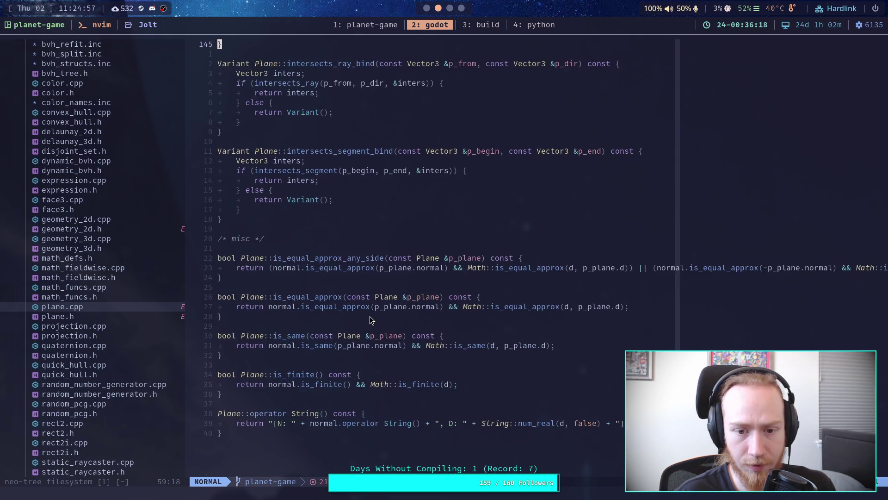
{"action": "scroll", "coordinate": [371, 315], "scroll_direction": "down", "scroll_amount": 3}
{"action": "scroll", "coordinate": [370, 316], "scroll_direction": "up", "scroll_amount": 4}
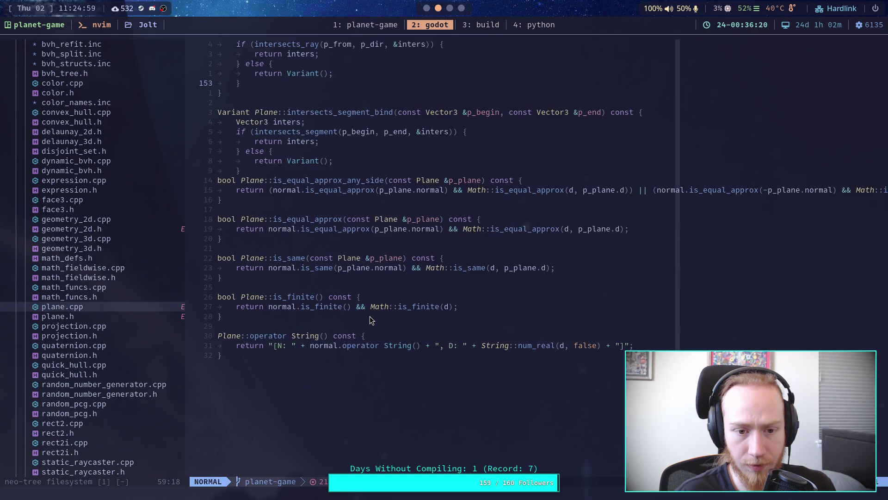
{"action": "scroll", "coordinate": [371, 316], "scroll_direction": "up", "scroll_amount": 20}
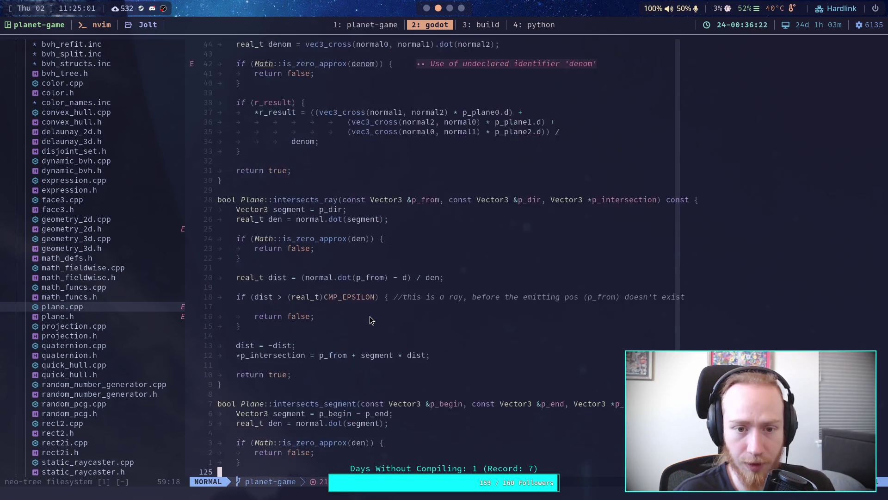
{"action": "scroll", "coordinate": [370, 316], "scroll_direction": "up", "scroll_amount": 12}
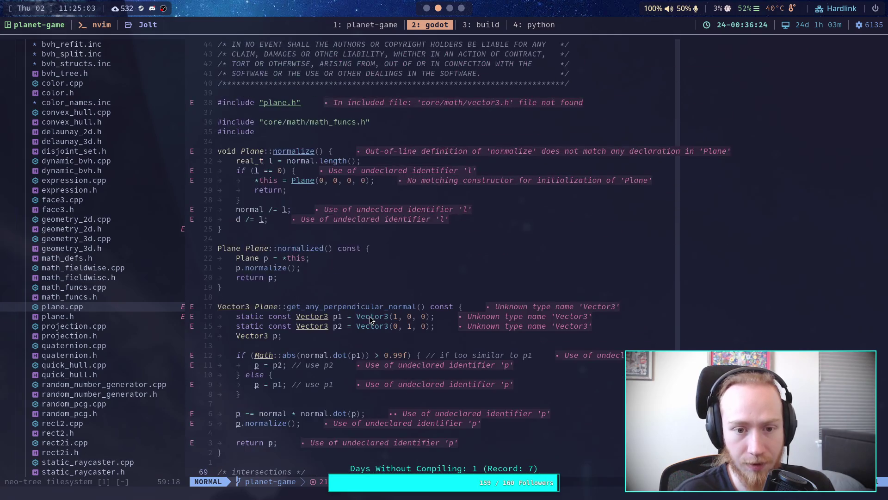
Reopen plane.h and scroll up to the project() declaration.
{"action": "double_click", "coordinate": [106, 316]}
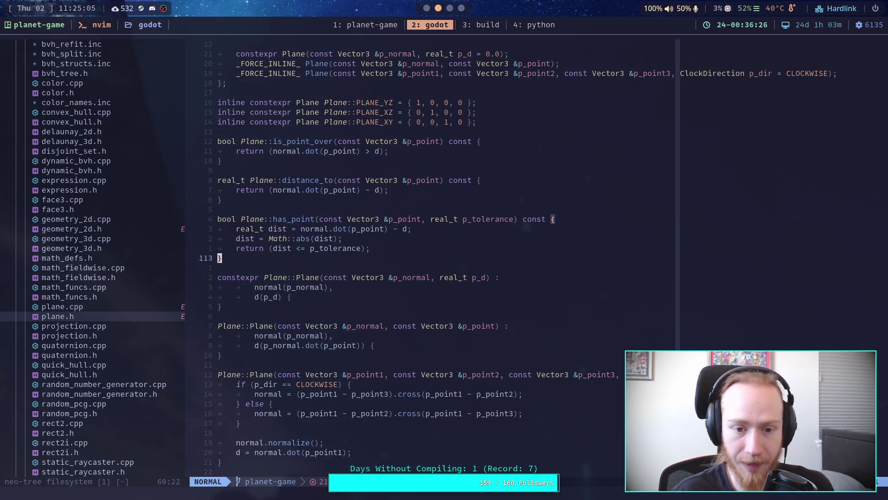
{"action": "scroll", "coordinate": [376, 326], "scroll_direction": "up", "scroll_amount": 8}
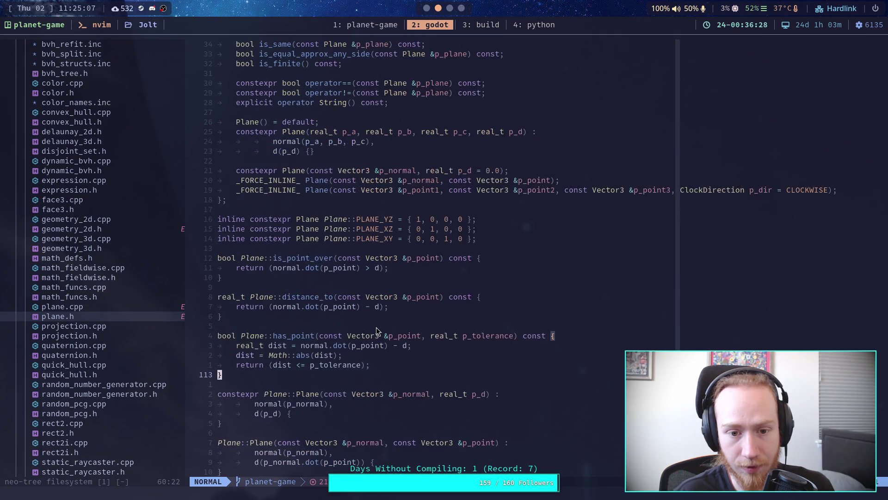
{"action": "scroll", "coordinate": [376, 330], "scroll_direction": "up", "scroll_amount": 3}
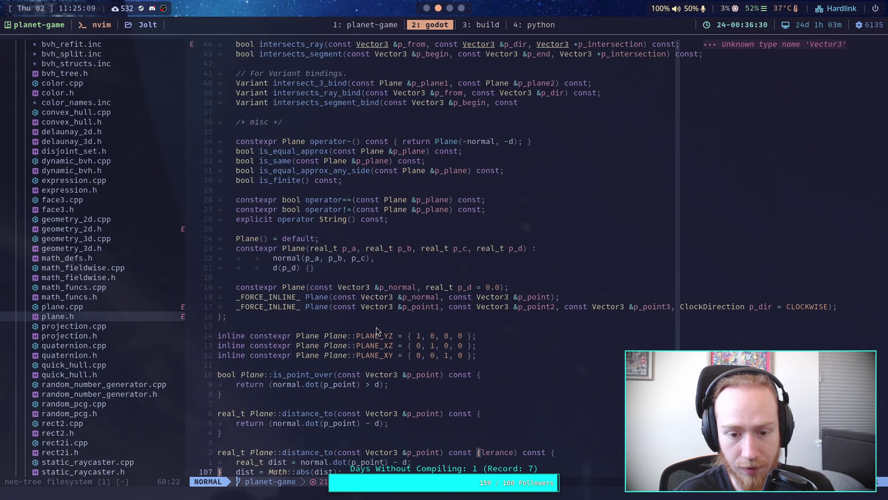
{"action": "scroll", "coordinate": [376, 330], "scroll_direction": "up", "scroll_amount": 3}
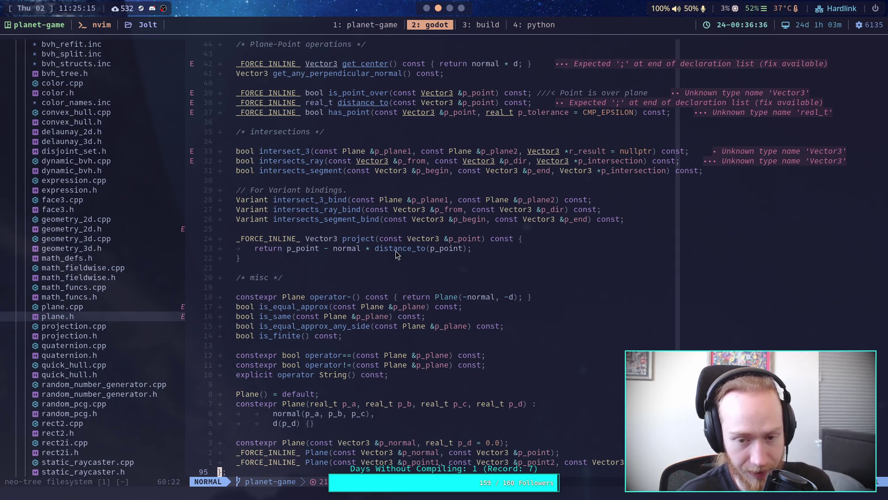
In Godot, select 'state.transform.origin + state.center_of_mass' on line 210, then view the Geometry2D docs.
{"action": "left_click", "coordinate": [427, 7]}
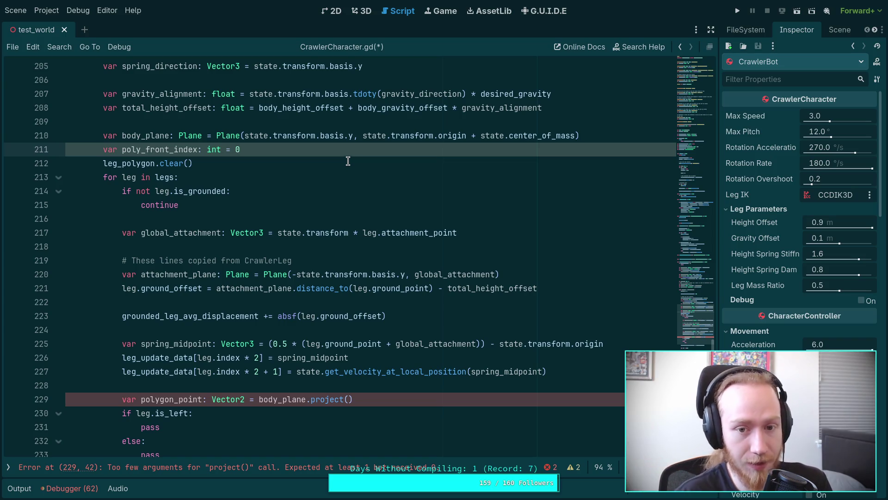
{"action": "left_click_drag", "start_coordinate": [363, 136], "coordinate": [574, 134]}
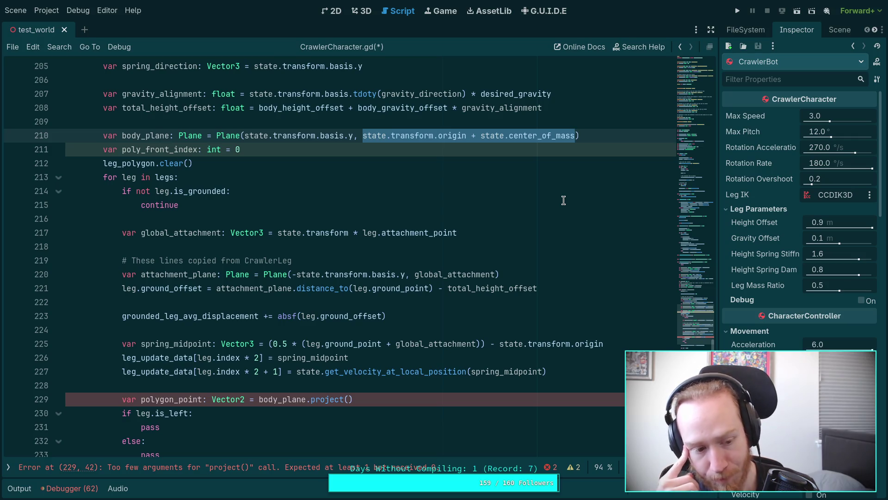
{"action": "key", "text": "super+4"}
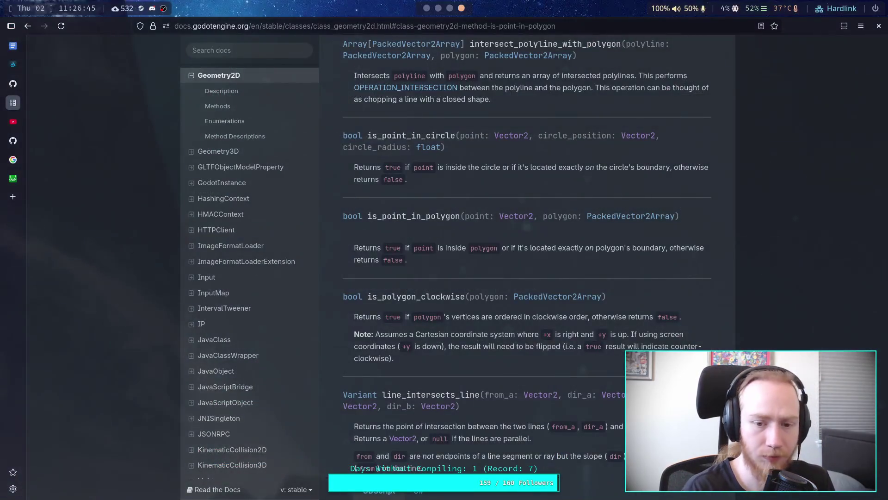
Scroll through the Geometry2D method descriptions, such as is_point_in_polygon and triangulate_polygon.
{"action": "scroll", "coordinate": [555, 355], "scroll_direction": "down", "scroll_amount": 8}
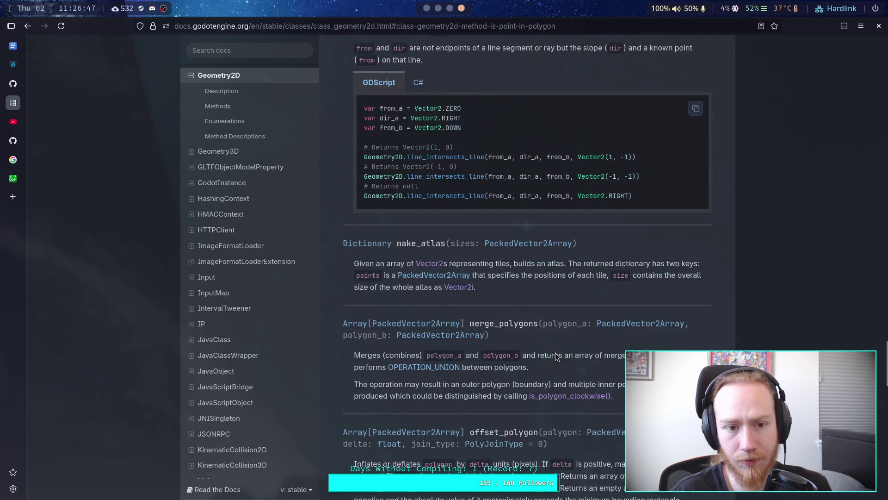
{"action": "scroll", "coordinate": [530, 350], "scroll_direction": "down", "scroll_amount": 6}
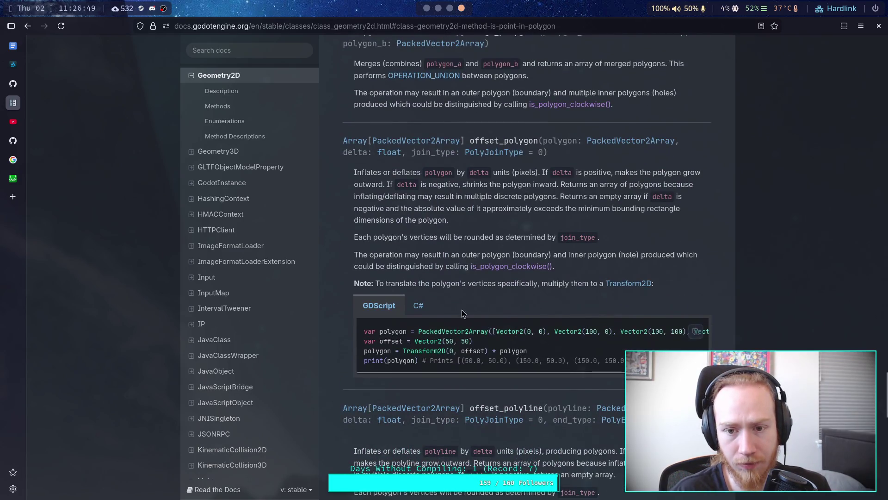
{"action": "scroll", "coordinate": [462, 311], "scroll_direction": "down", "scroll_amount": 5}
{"action": "scroll", "coordinate": [452, 293], "scroll_direction": "down", "scroll_amount": 3}
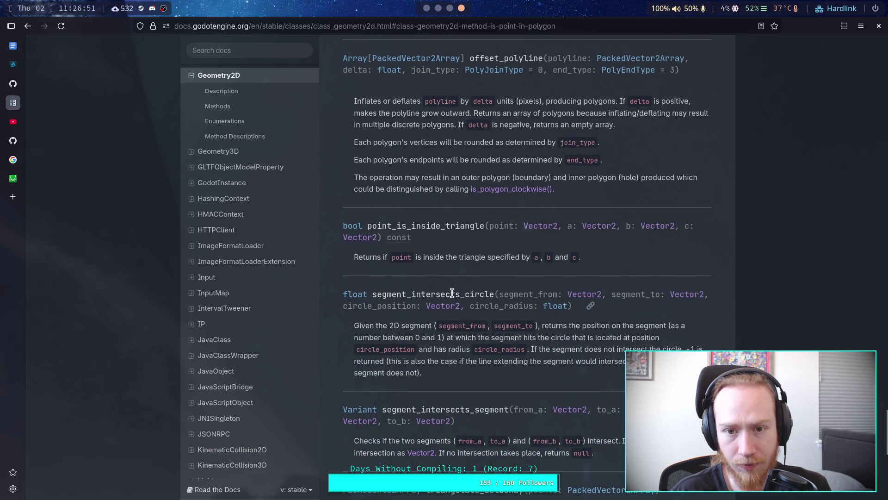
{"action": "scroll", "coordinate": [453, 294], "scroll_direction": "down", "scroll_amount": 2}
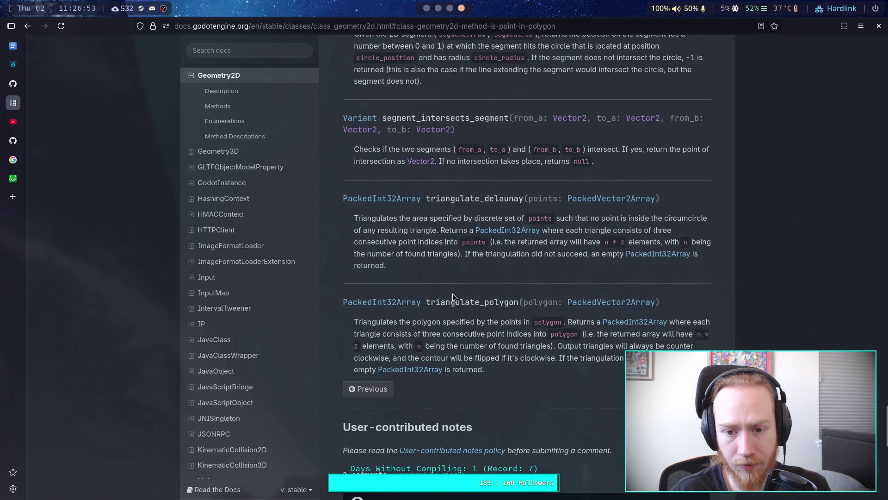
{"action": "scroll", "coordinate": [452, 293], "scroll_direction": "up", "scroll_amount": 15}
{"action": "scroll", "coordinate": [453, 296], "scroll_direction": "up", "scroll_amount": 12}
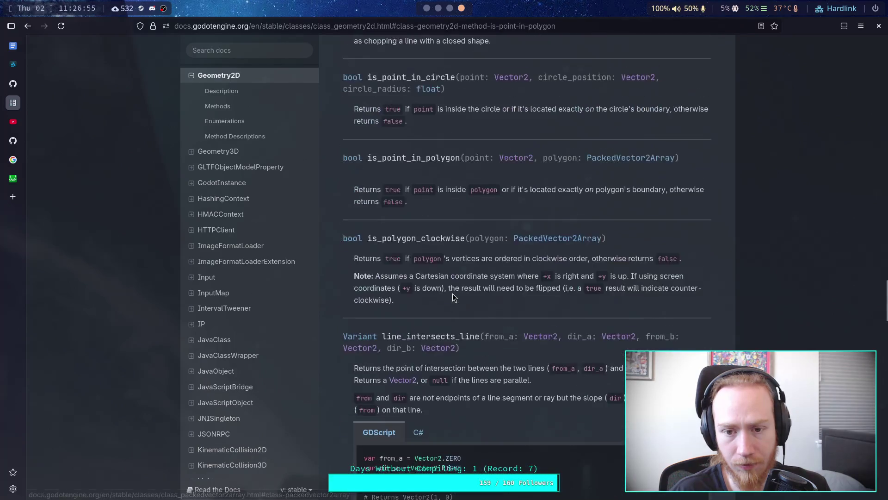
{"action": "scroll", "coordinate": [453, 293], "scroll_direction": "down", "scroll_amount": 15}
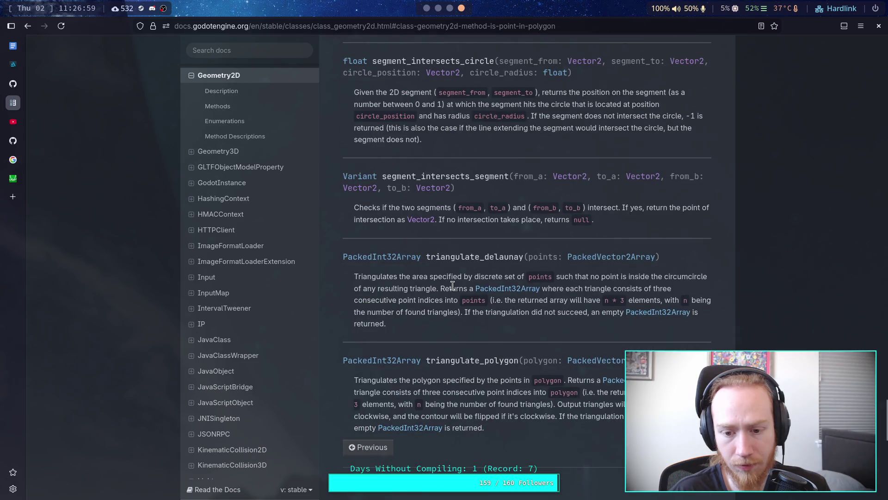
{"action": "scroll", "coordinate": [453, 286], "scroll_direction": "up", "scroll_amount": 18}
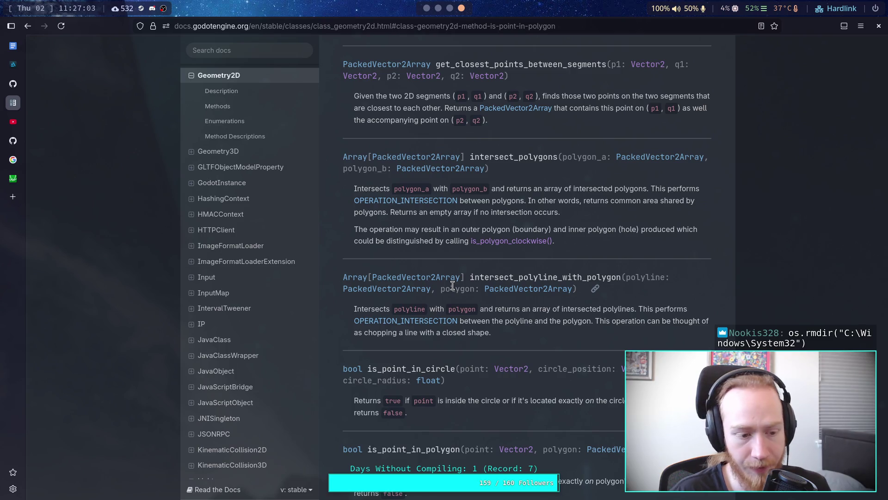
{"action": "scroll", "coordinate": [452, 286], "scroll_direction": "up", "scroll_amount": 10}
{"action": "scroll", "coordinate": [453, 288], "scroll_direction": "up", "scroll_amount": 6}
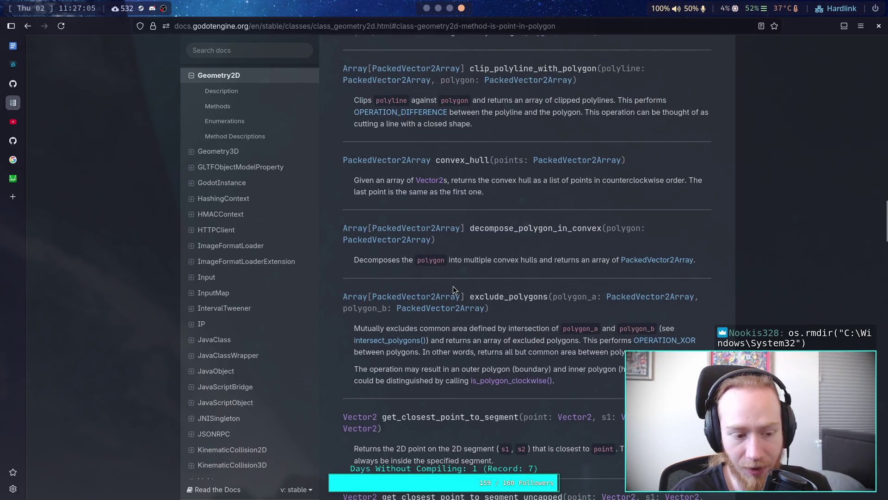
{"action": "scroll", "coordinate": [453, 275], "scroll_direction": "up", "scroll_amount": 5}
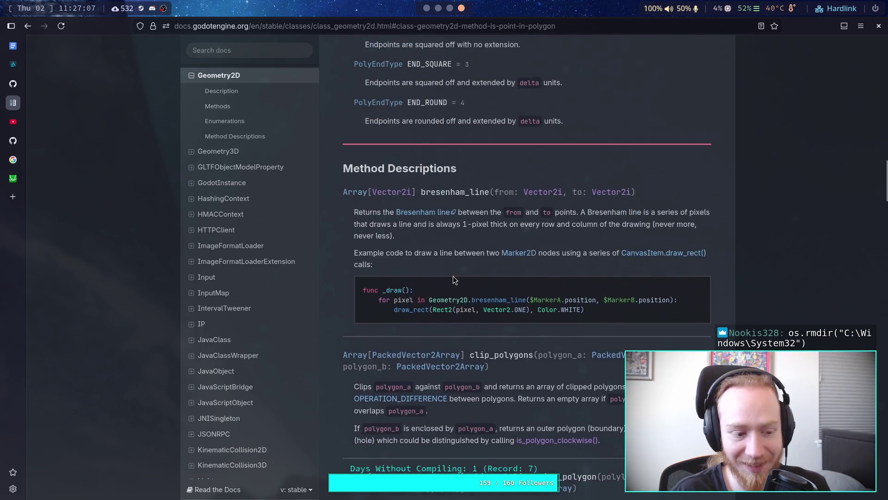
{"action": "scroll", "coordinate": [487, 281], "scroll_direction": "up", "scroll_amount": 9}
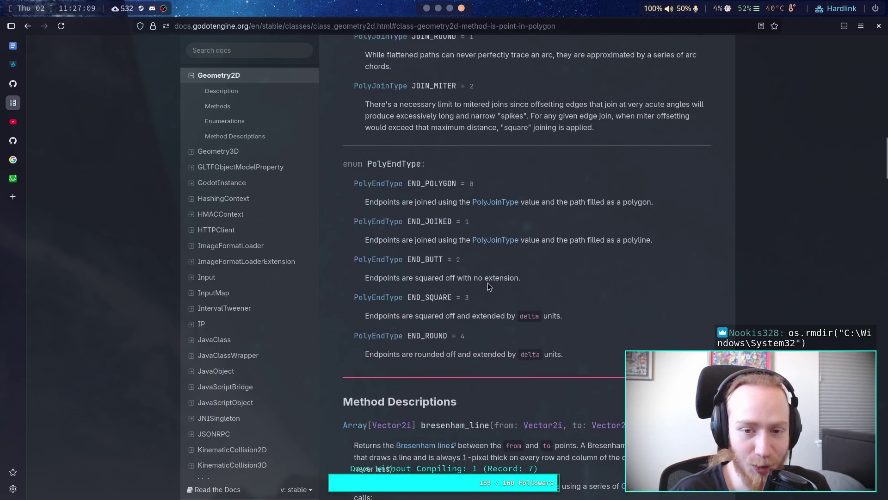
{"action": "scroll", "coordinate": [485, 278], "scroll_direction": "up", "scroll_amount": 10}
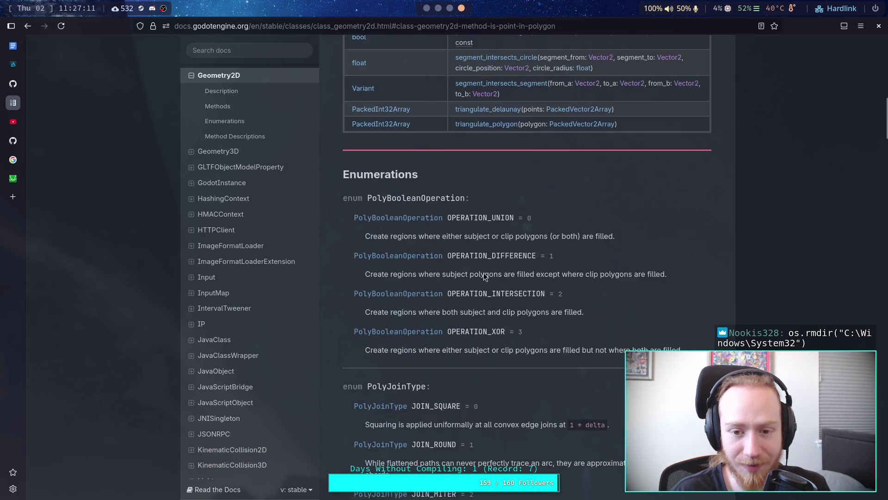
{"action": "scroll", "coordinate": [485, 276], "scroll_direction": "up", "scroll_amount": 10}
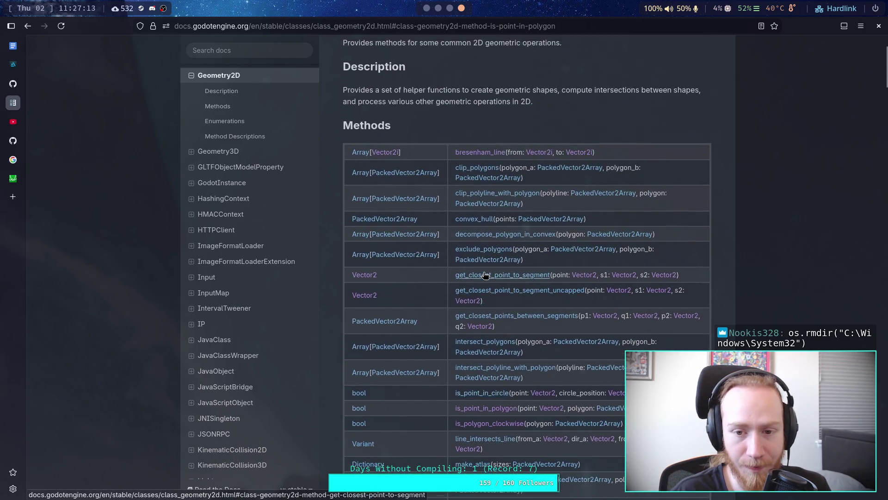
{"action": "scroll", "coordinate": [485, 276], "scroll_direction": "down", "scroll_amount": 8}
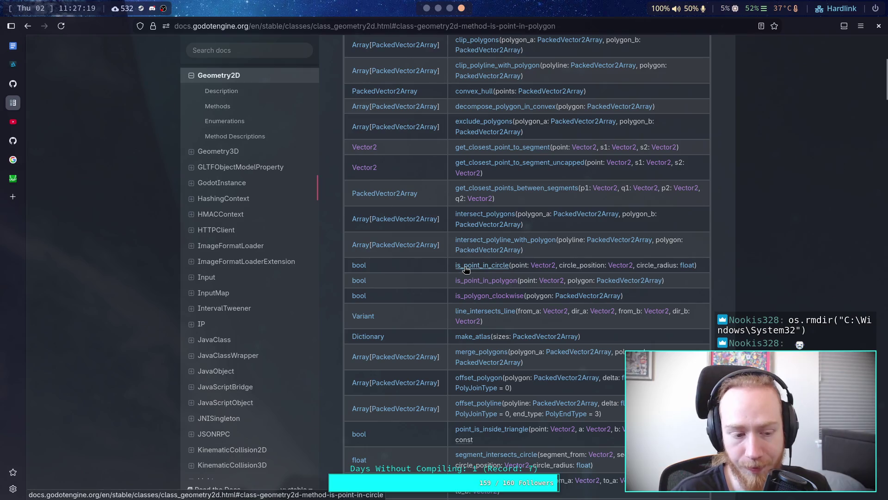
{"action": "scroll", "coordinate": [476, 266], "scroll_direction": "up", "scroll_amount": 3}
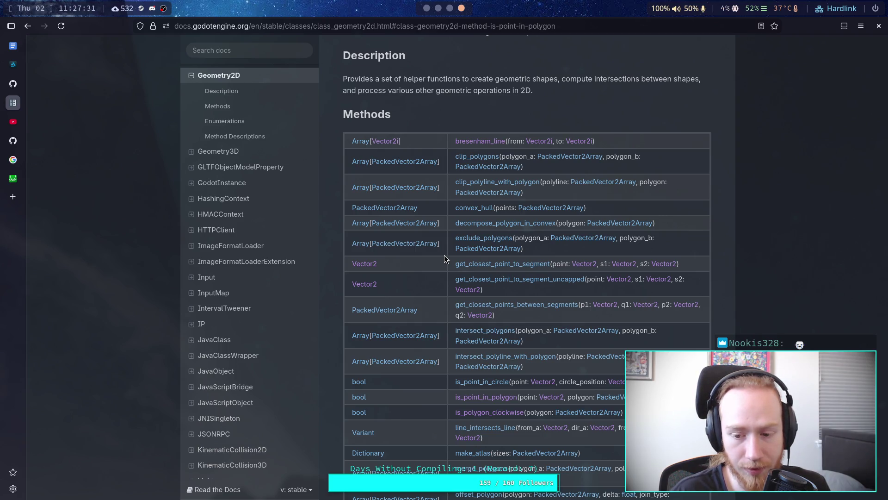
{"action": "scroll", "coordinate": [444, 256], "scroll_direction": "down", "scroll_amount": 3}
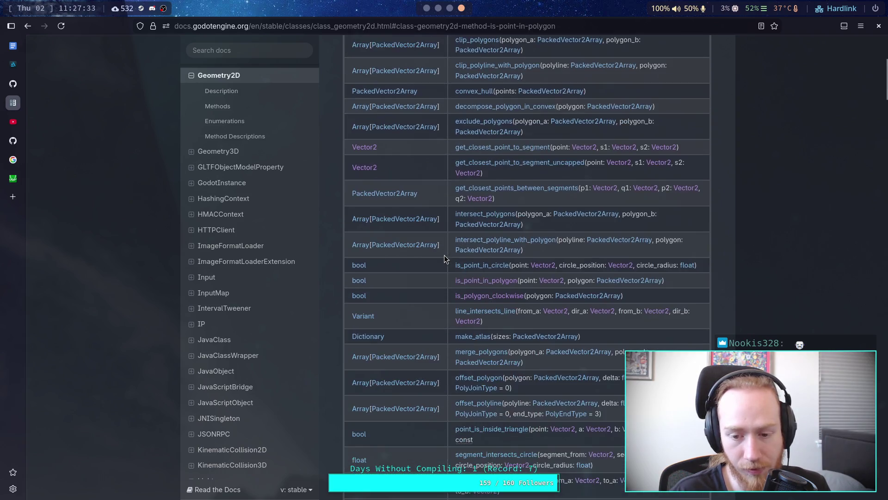
{"action": "scroll", "coordinate": [444, 255], "scroll_direction": "down", "scroll_amount": 3}
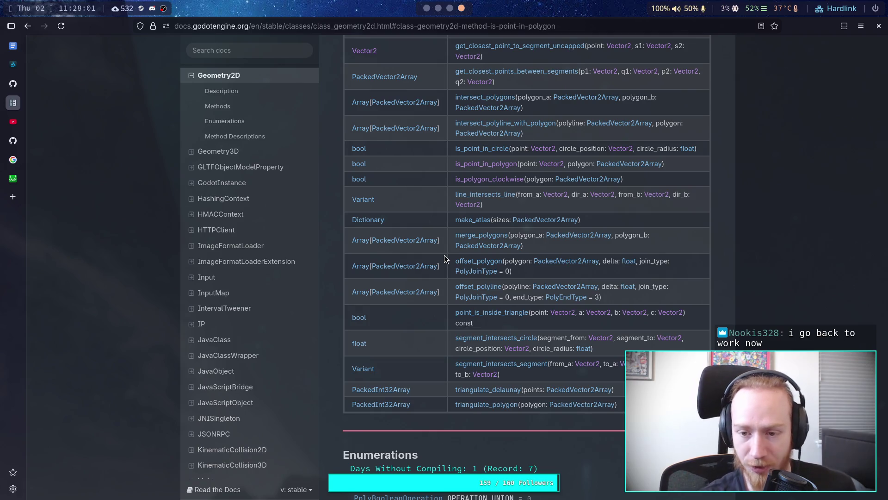
Glance at the Geometry3D methods, then return to the Geometry2D Methods table.
{"action": "left_click", "coordinate": [243, 156]}
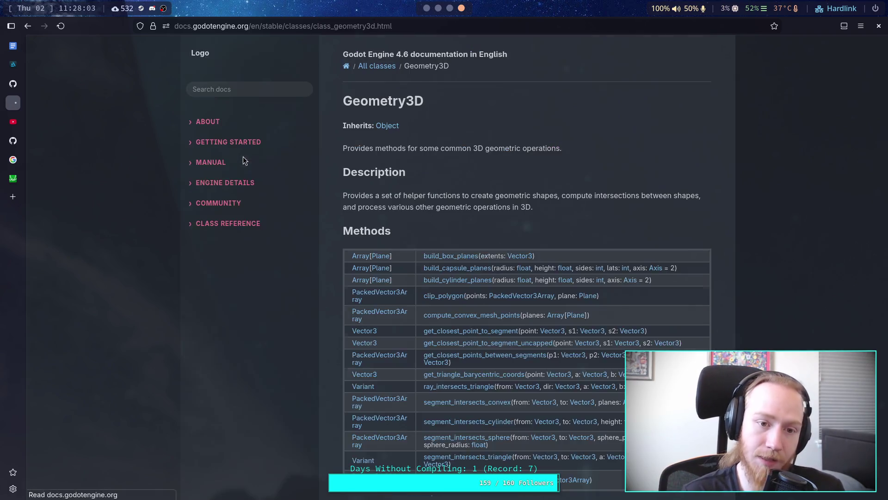
{"action": "scroll", "coordinate": [536, 278], "scroll_direction": "down", "scroll_amount": 5}
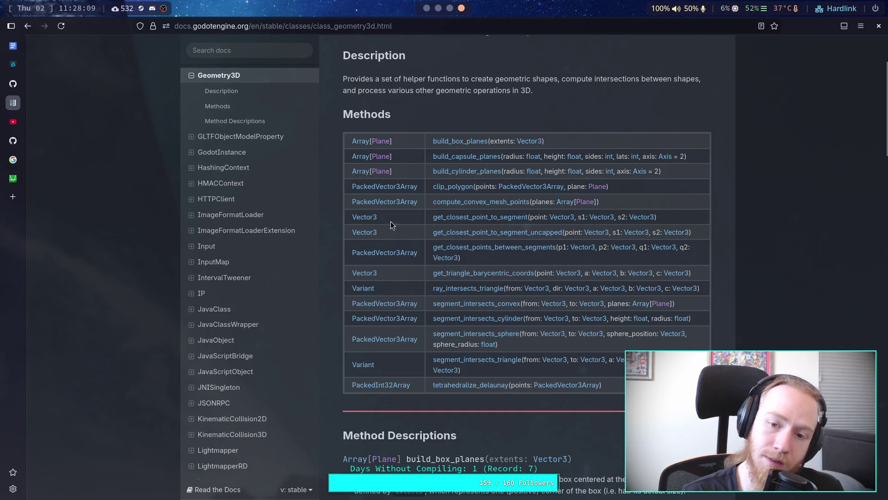
{"action": "left_click", "coordinate": [32, 30]}
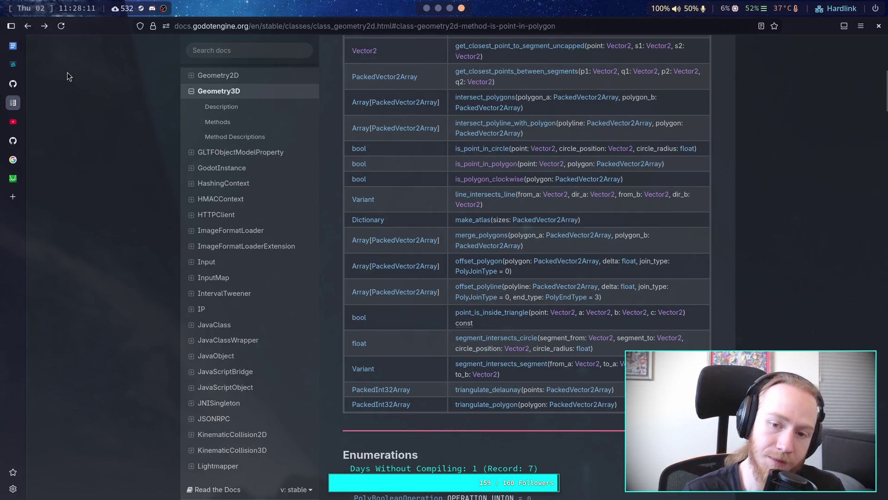
{"action": "scroll", "coordinate": [454, 301], "scroll_direction": "up", "scroll_amount": 2}
{"action": "scroll", "coordinate": [441, 300], "scroll_direction": "up", "scroll_amount": 1}
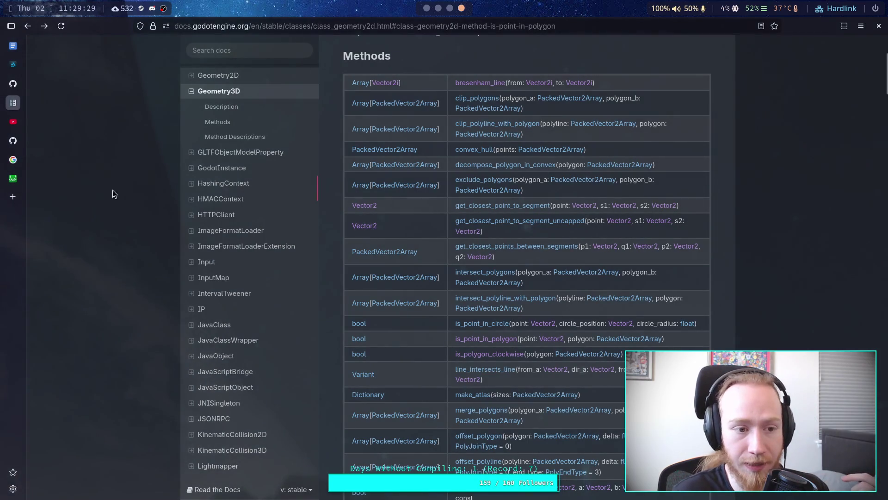
Load the Stack Overflow question 'Convert points on a 3d Plane to 2d Coordinates' in a new tab.
{"action": "left_click", "coordinate": [19, 199]}
{"action": "type", "text": "https://stackoverflow.com/questions/49769459/convert-points-on-a-3d-plane-to-2d-coordinates"}
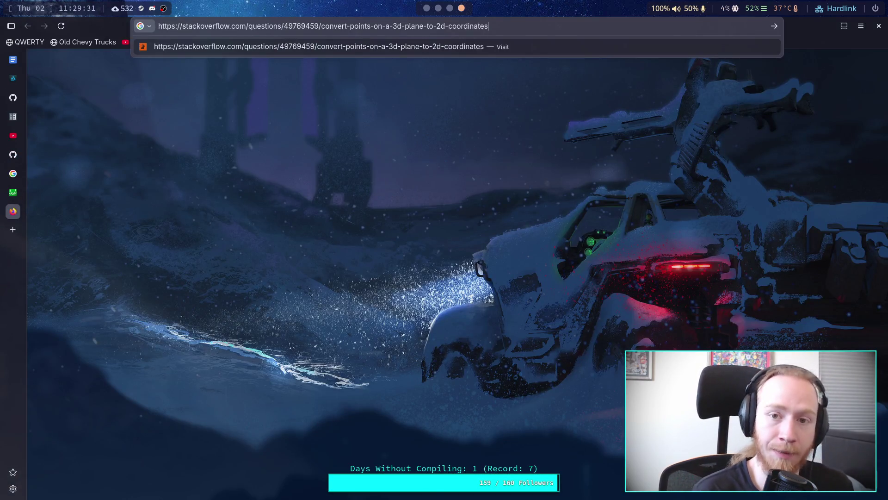
{"action": "key", "text": "Return"}
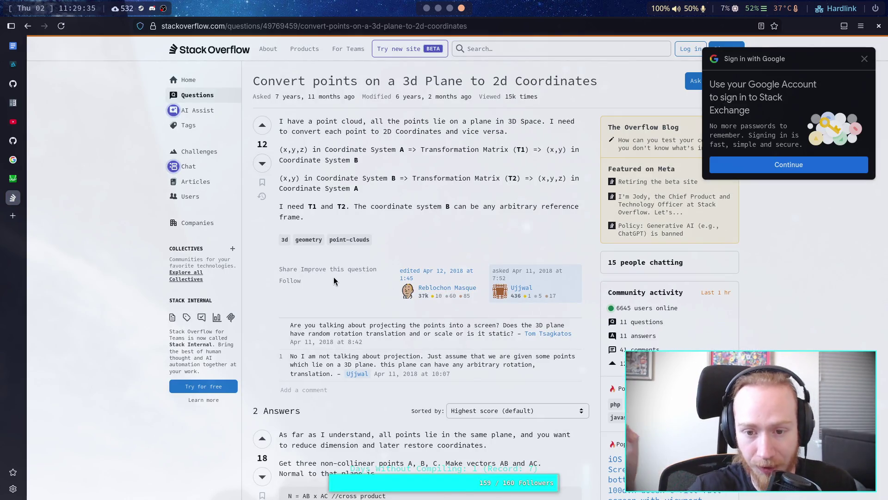
Read the accepted answer's affine transformation matrix explanation, briefly selecting its paragraphs.
{"action": "scroll", "coordinate": [334, 277], "scroll_direction": "down", "scroll_amount": 2}
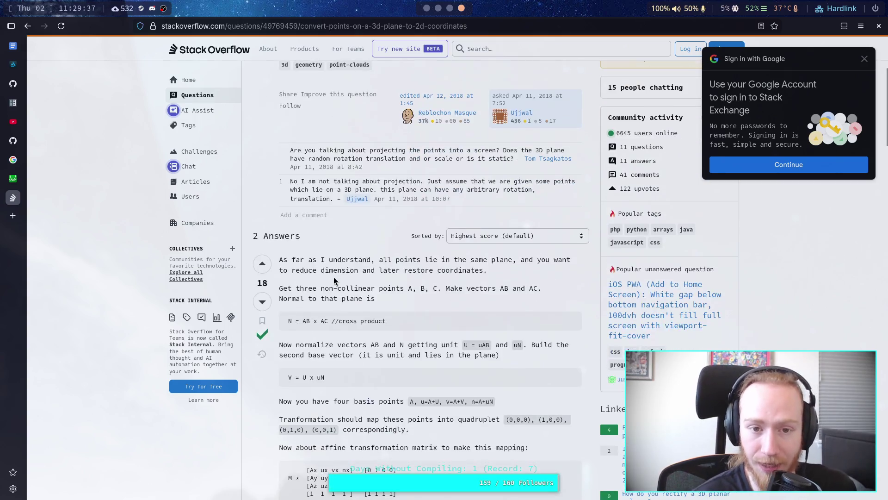
{"action": "scroll", "coordinate": [369, 293], "scroll_direction": "down", "scroll_amount": 5}
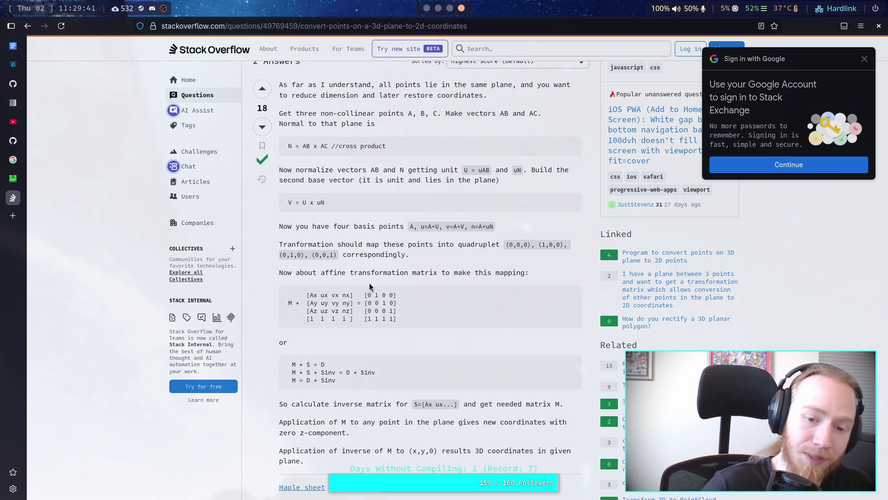
{"action": "left_click_drag", "start_coordinate": [370, 287], "coordinate": [250, 167]}
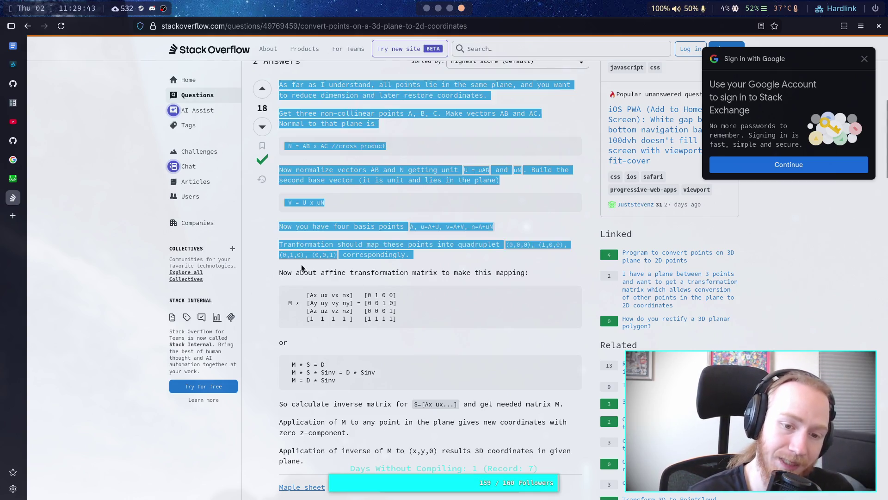
{"action": "left_click", "coordinate": [501, 313]}
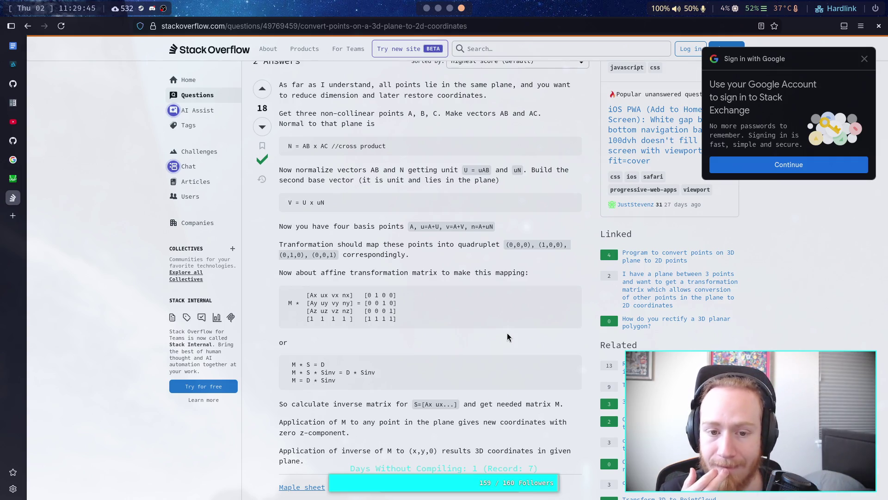